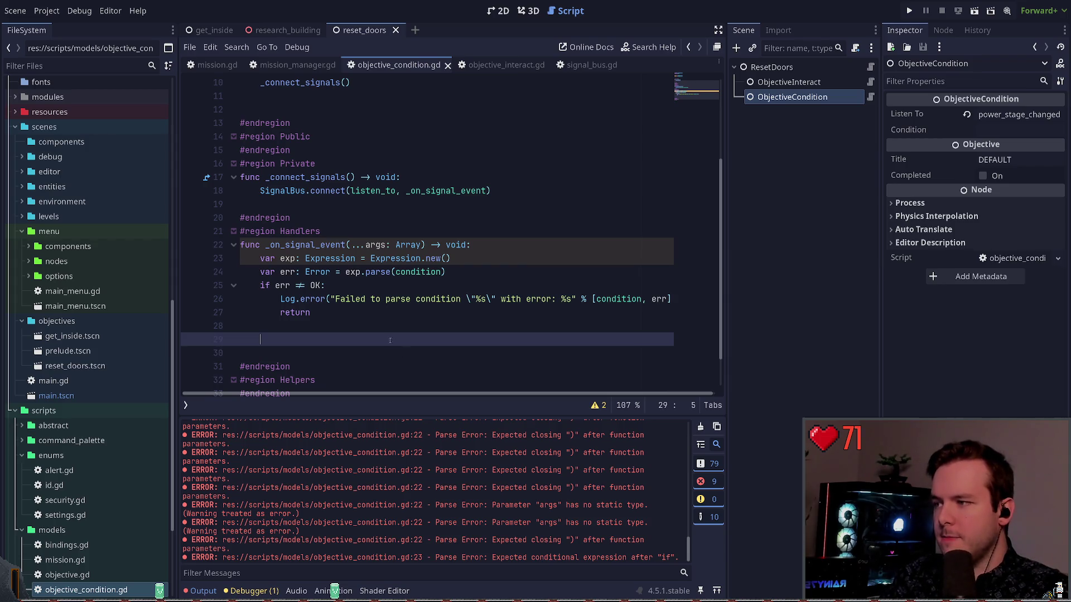
Step: Review the _on_signal_event handler's Expression parse check and put the caret on blank line 29 after return
scroll(479, 341, "down", 1)
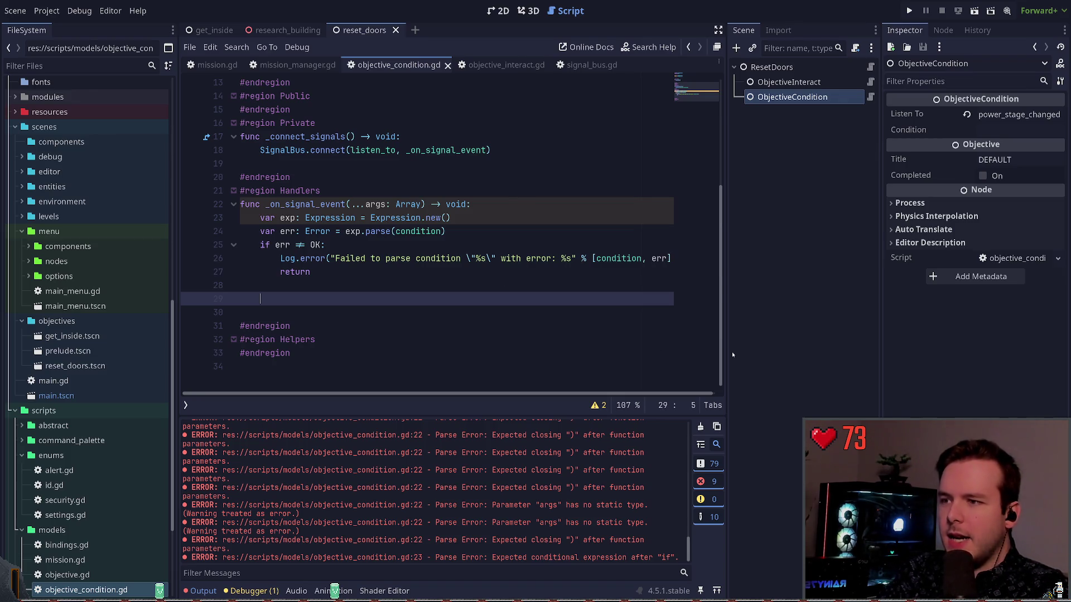
key("ctrl+Up")
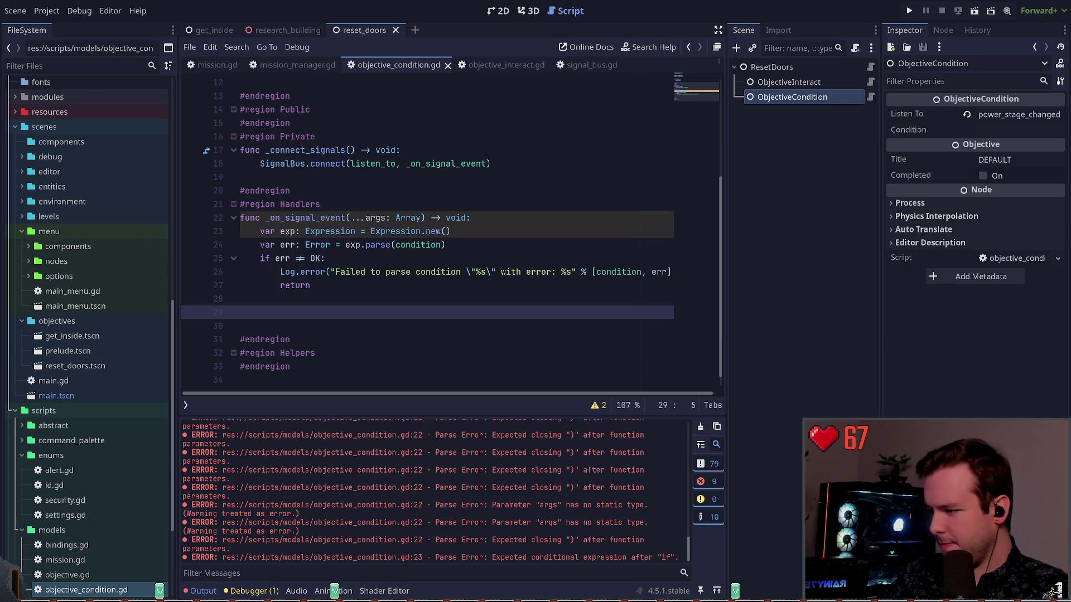
left_click(497, 235)
left_click(440, 325)
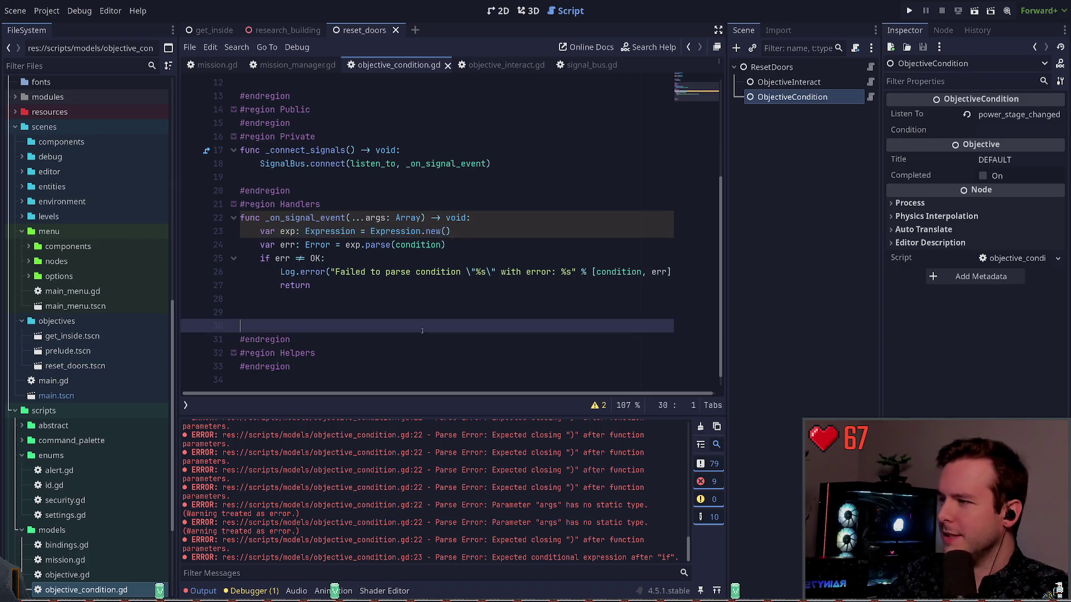
left_click(421, 301)
key("Down")
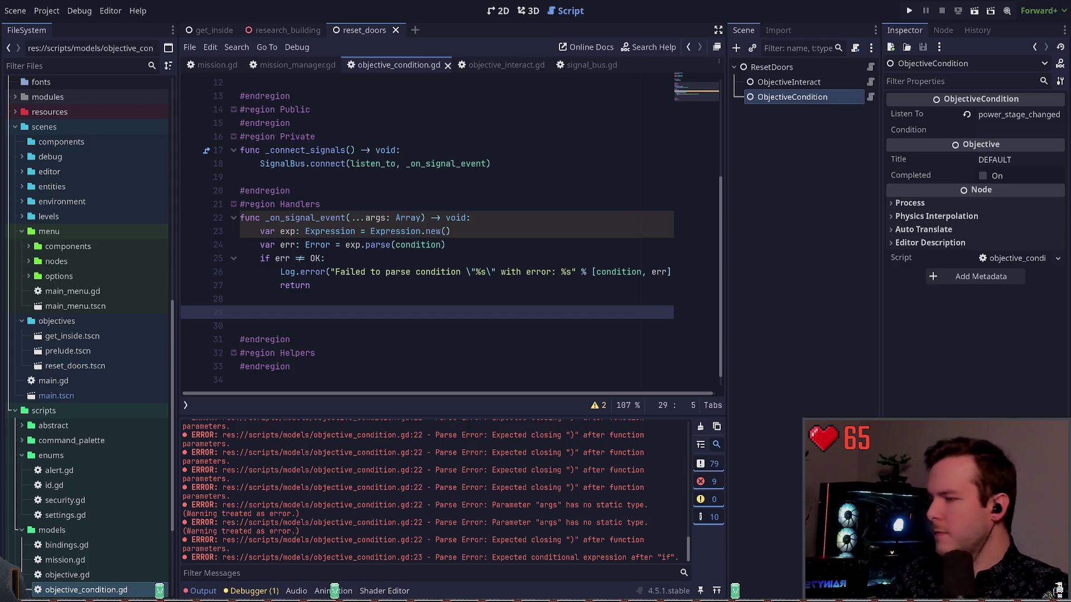
left_click(390, 258)
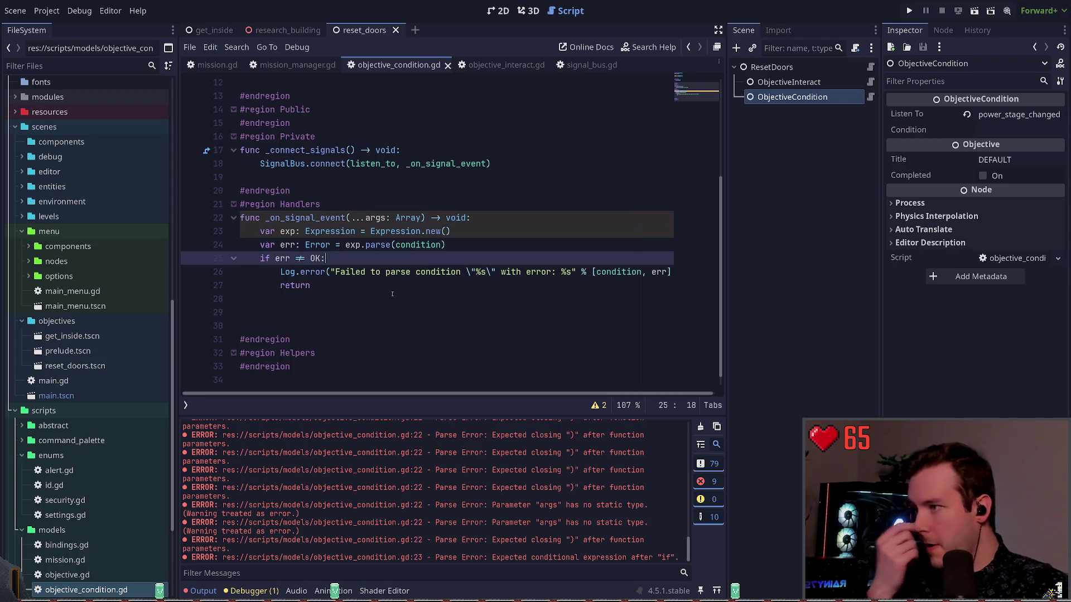
left_click(392, 298)
left_click(391, 311)
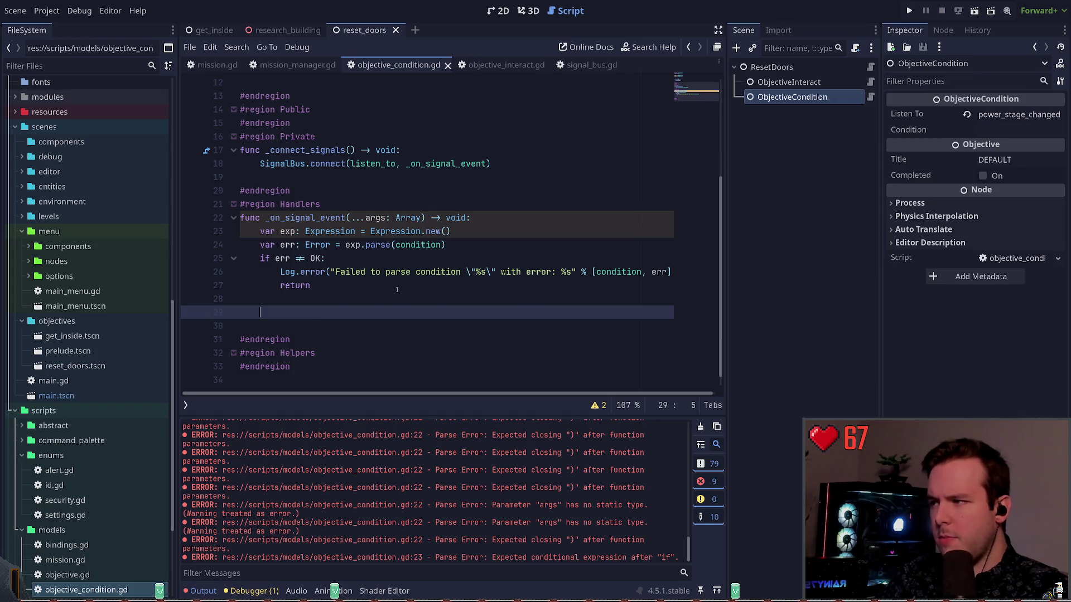
Step: Add exp.execute(args) on line 29, save the script, and show its remaining warning
type("exp.exe")
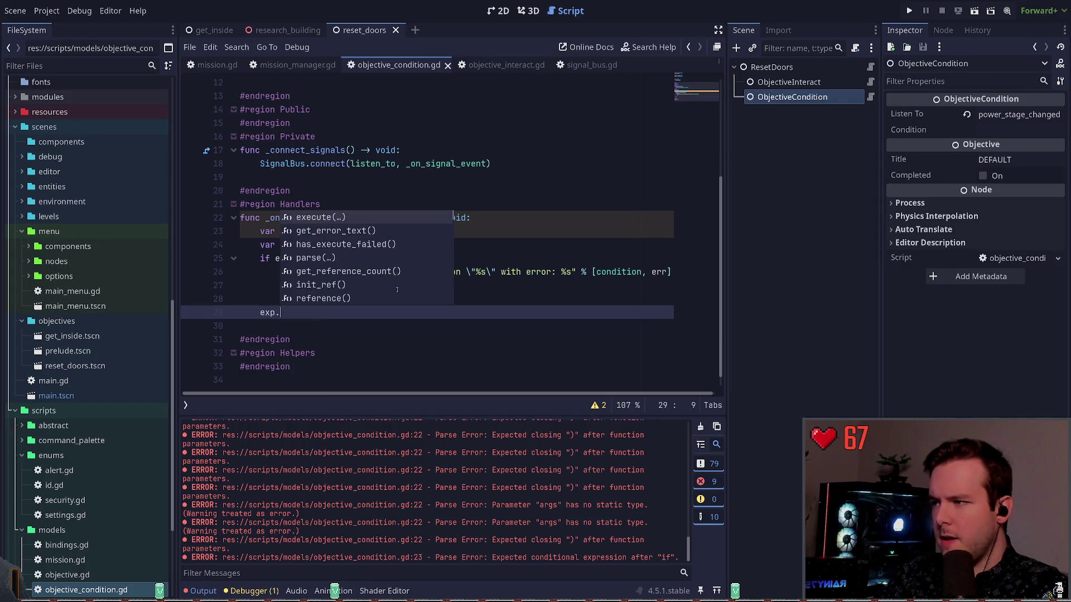
key("Return")
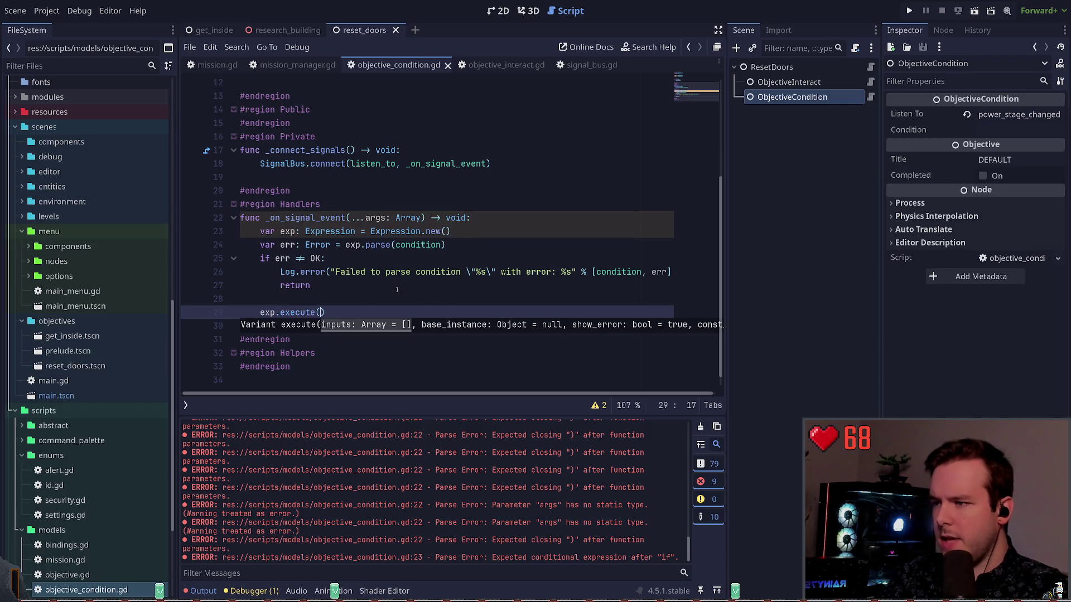
type("args")
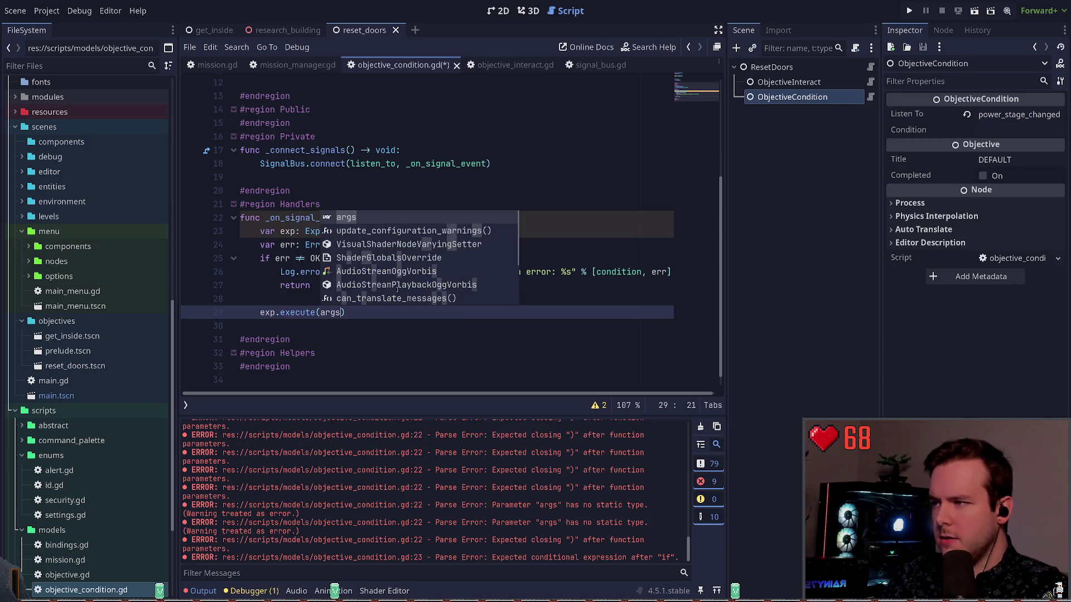
key("Escape")
key("ctrl+s")
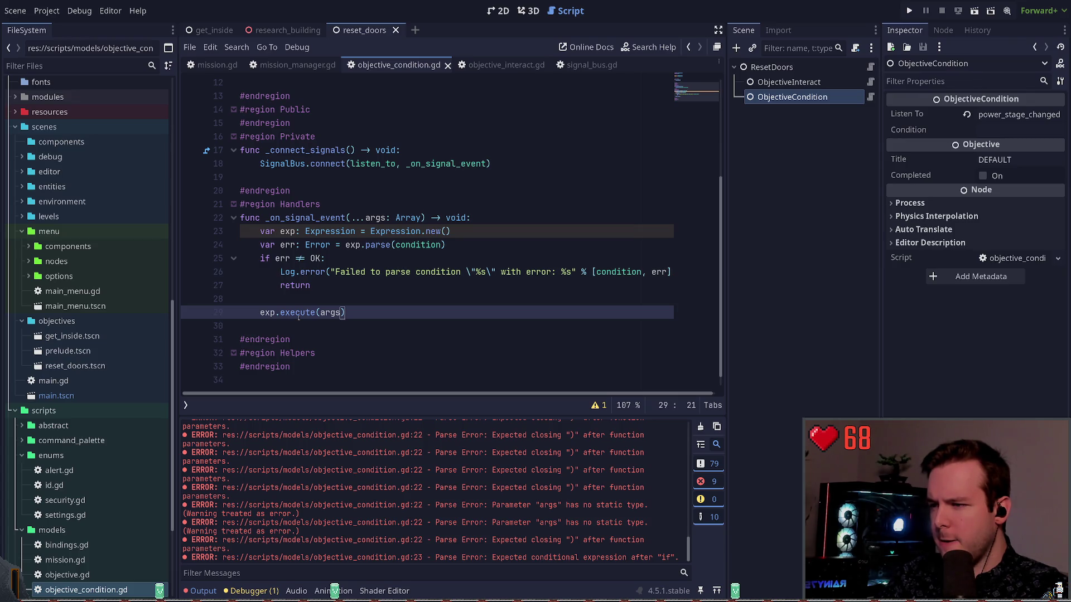
left_click(393, 258)
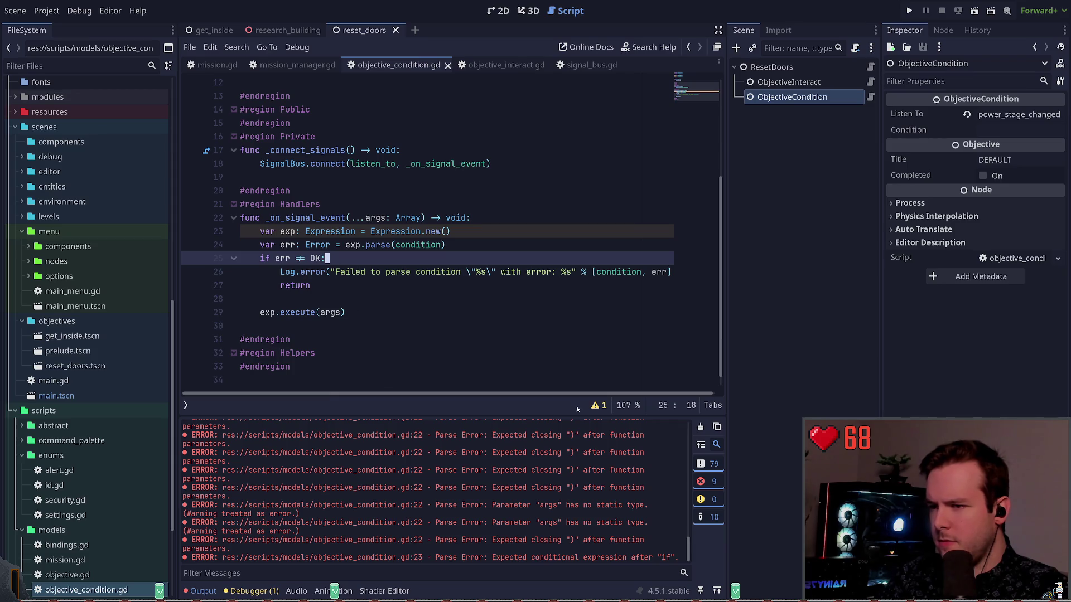
left_click(598, 406)
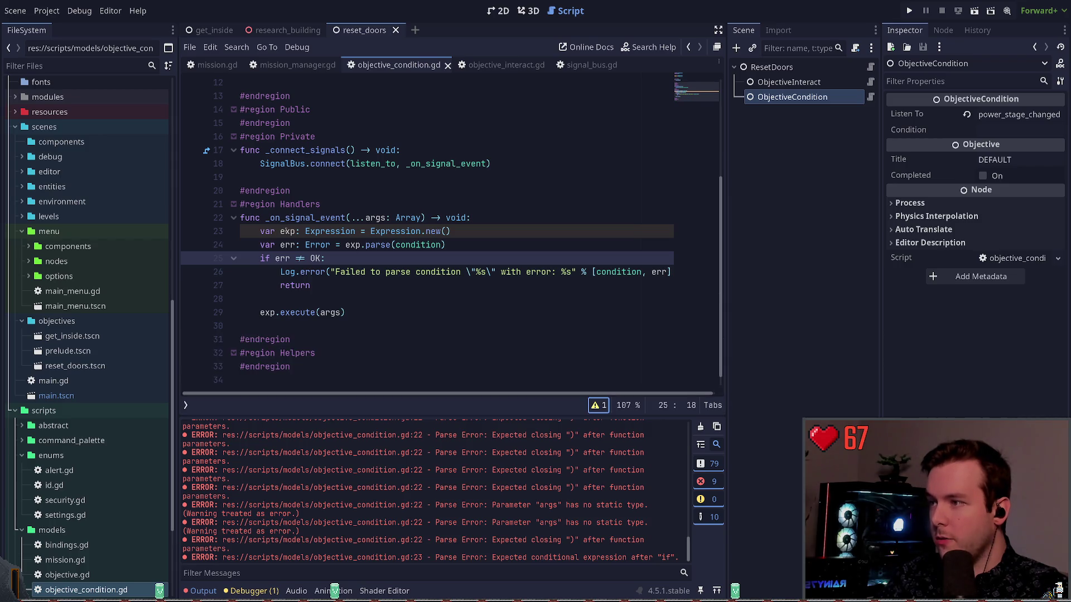
Step: Try an exp() call on a new line under the func declaration, then delete that stray line and save
left_click(473, 217)
key("Return")
type("ex")
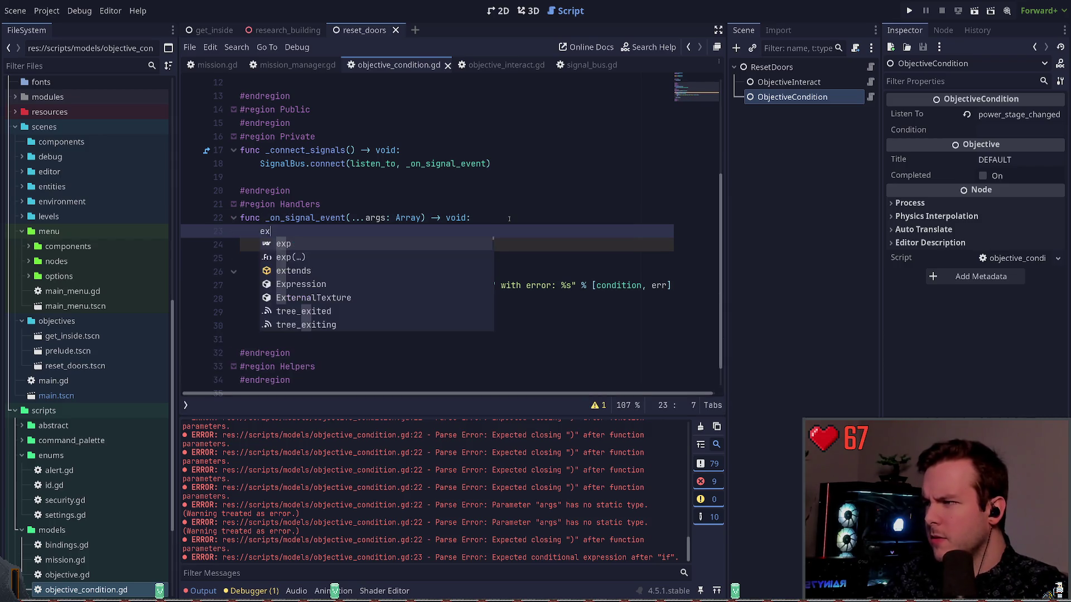
type("p(")
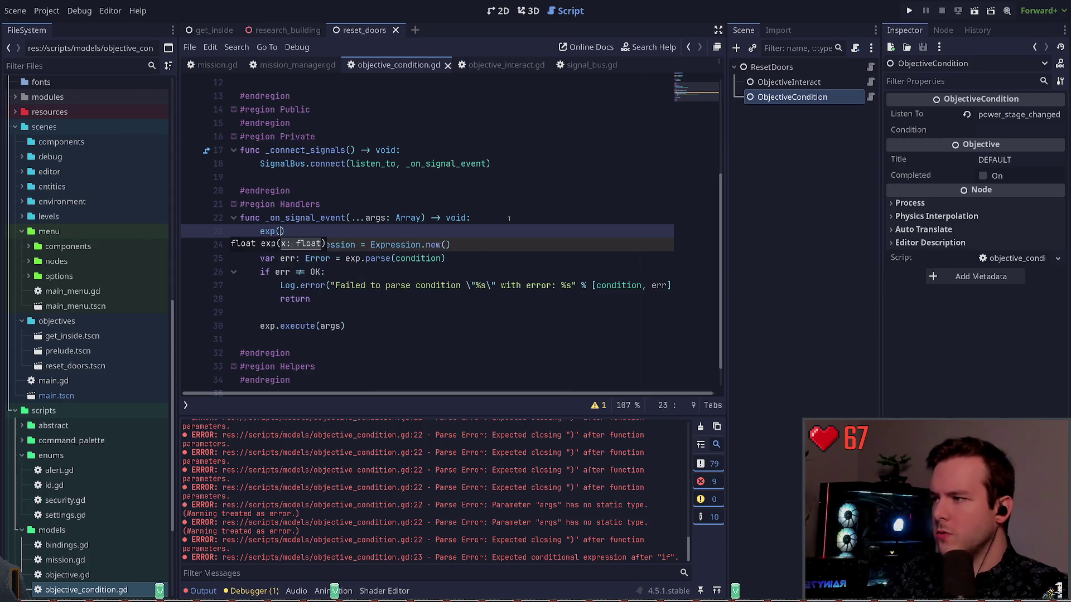
key("Escape")
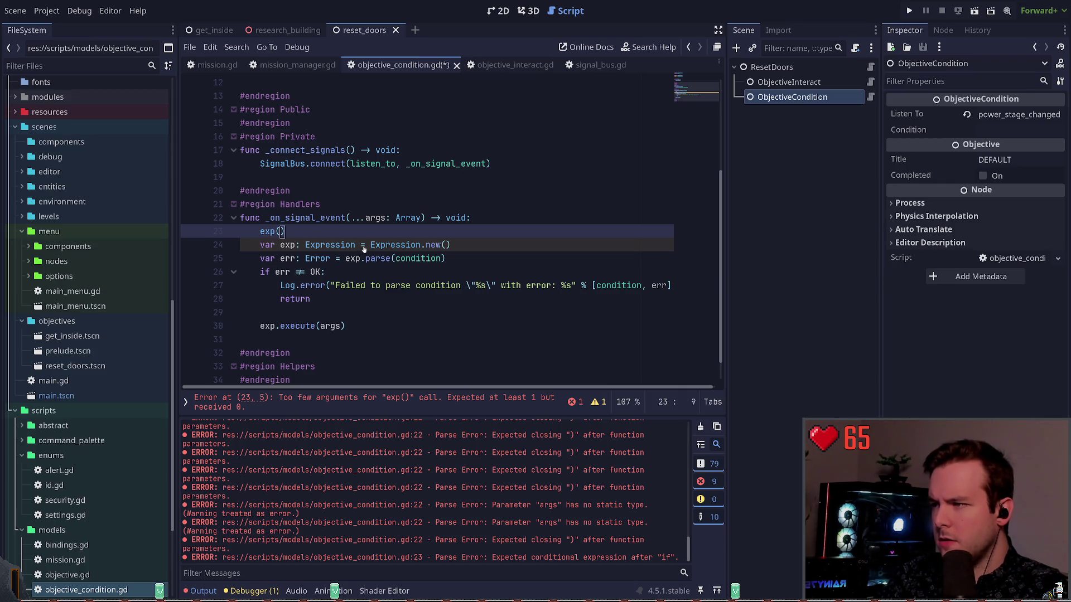
left_click(265, 233)
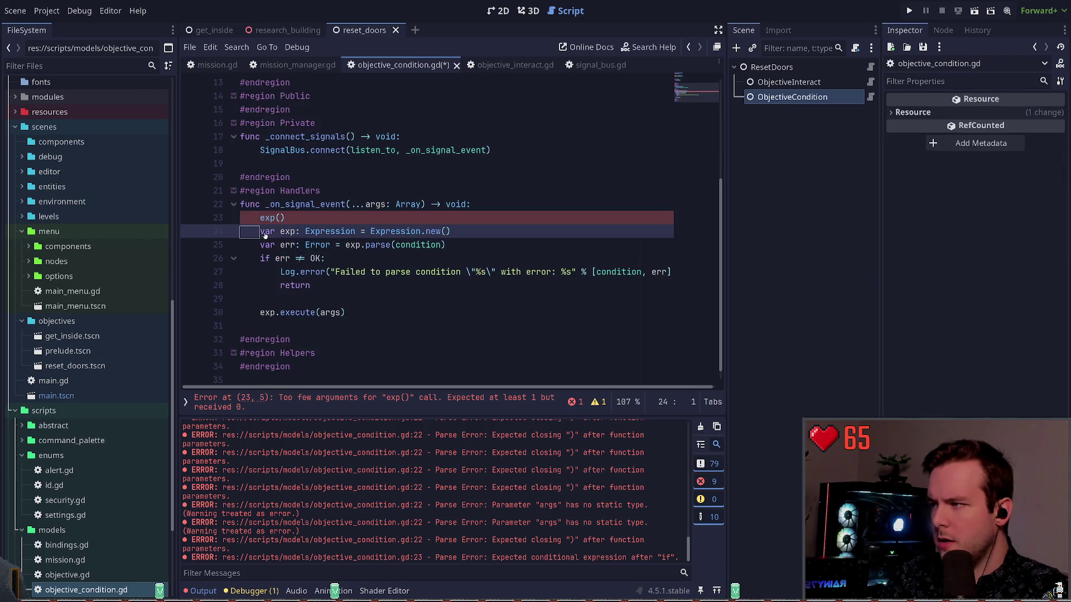
left_click(316, 218)
key("BackSpace")
key("BackSpace")
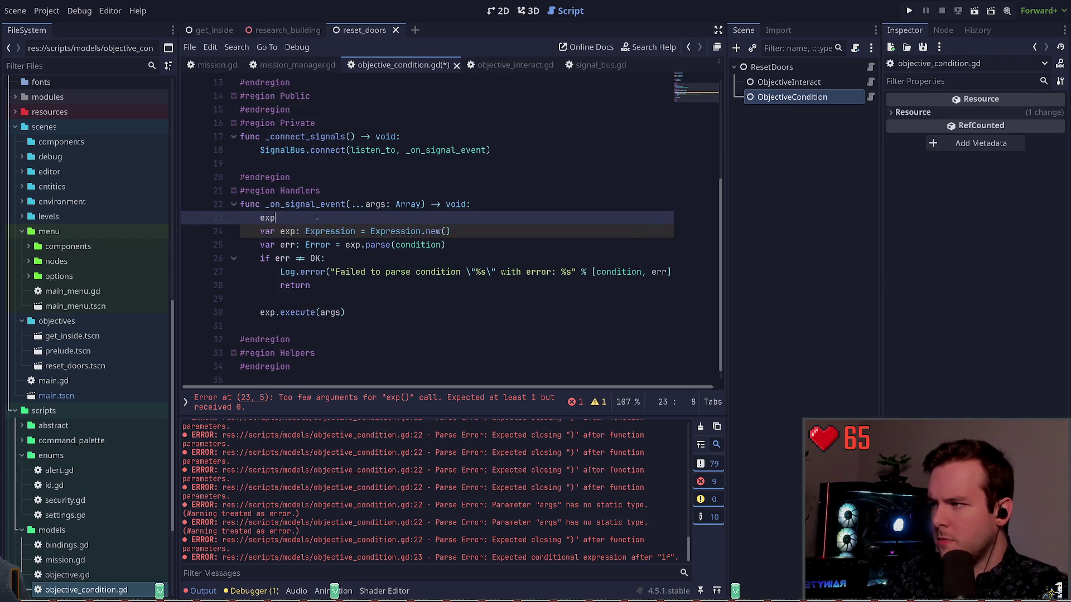
key("ctrl+space")
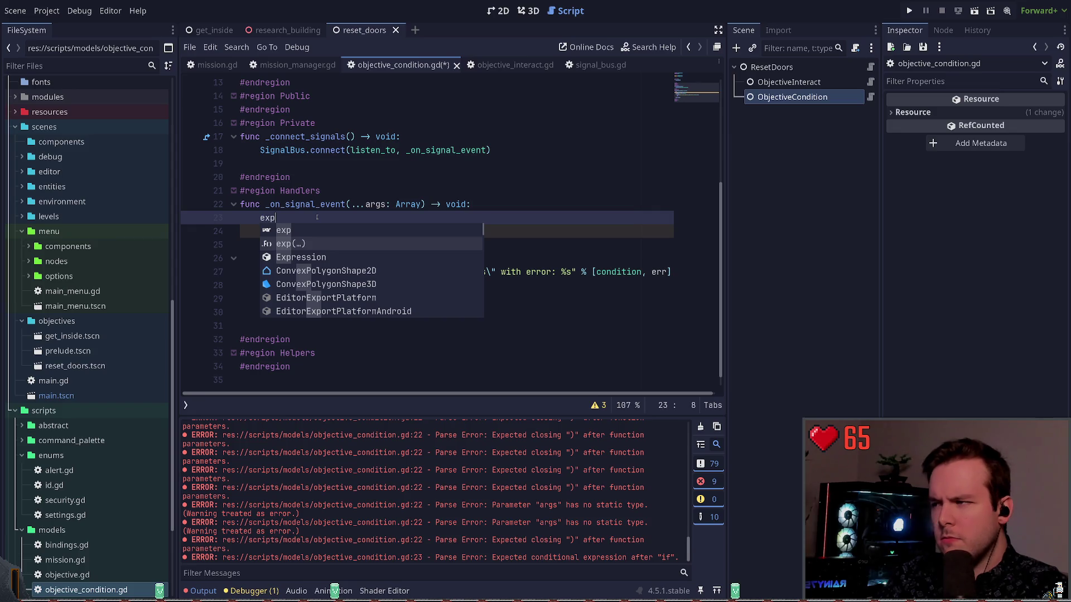
key("Escape")
scroll(354, 233, "up", 4)
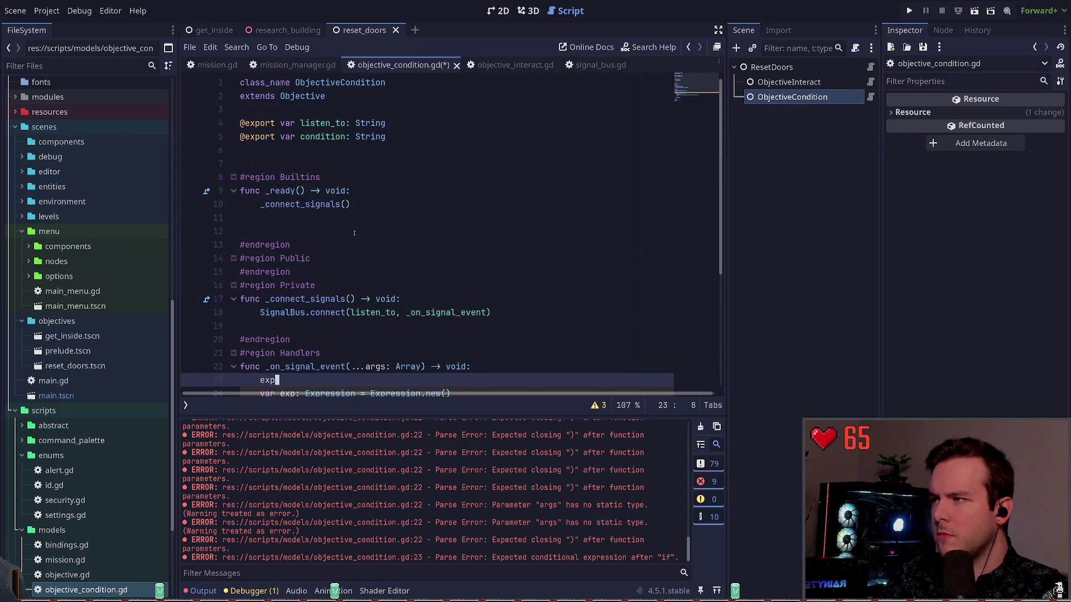
scroll(354, 233, "down", 4)
key("ctrl+shift+k")
key("ctrl+s")
key("Down")
key("Down")
key("Down")
key("End")
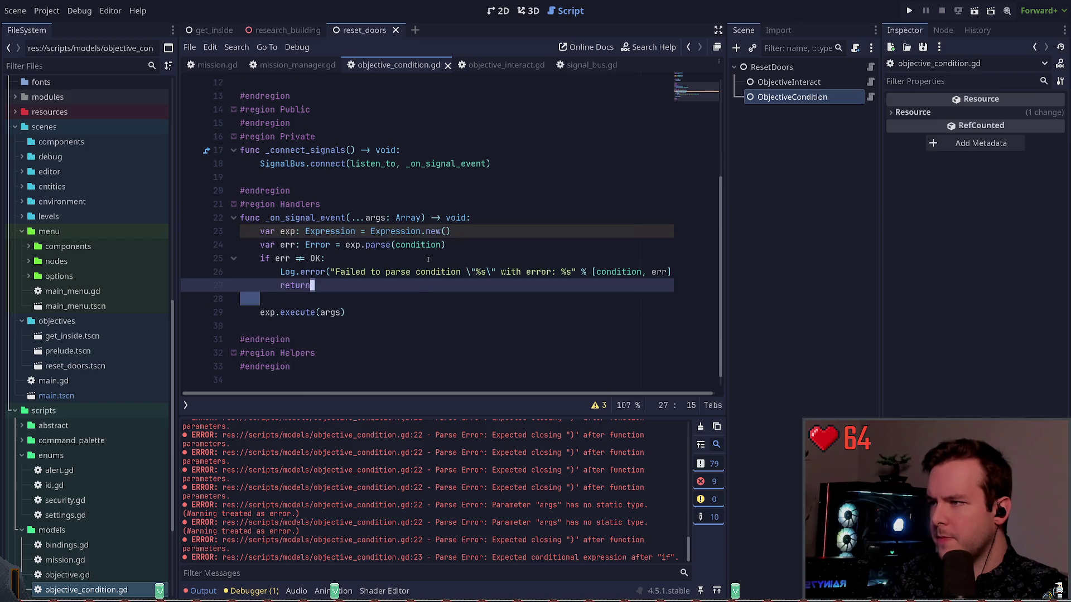
Step: Comment out var exp, test another exp line, then restore the declaration and extend its name to expression
left_click(509, 240)
key("Up")
key("ctrl+k")
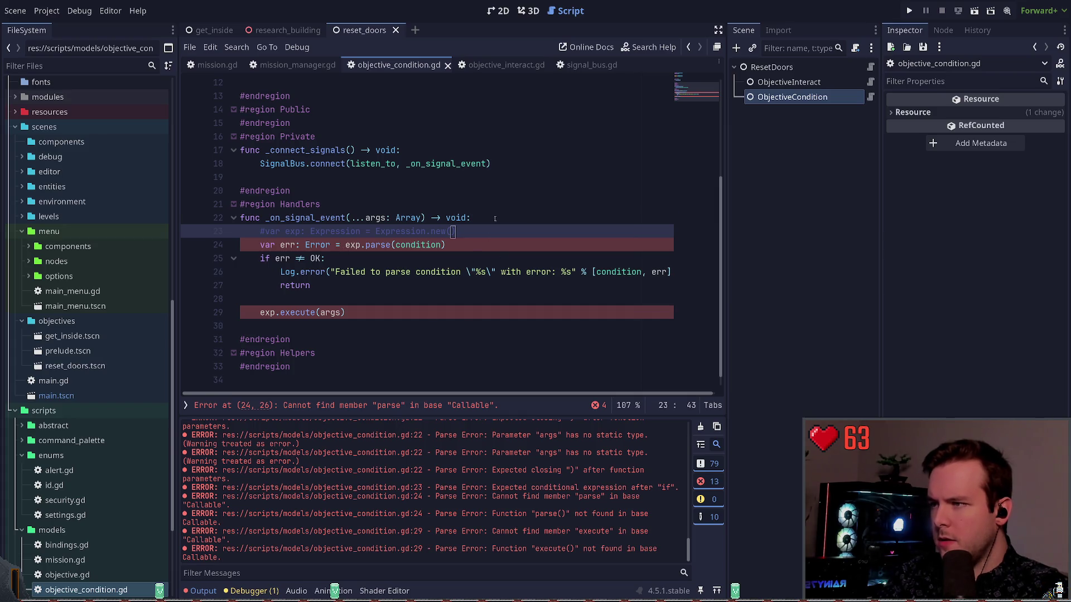
left_click(494, 218)
key("Return")
type("exp")
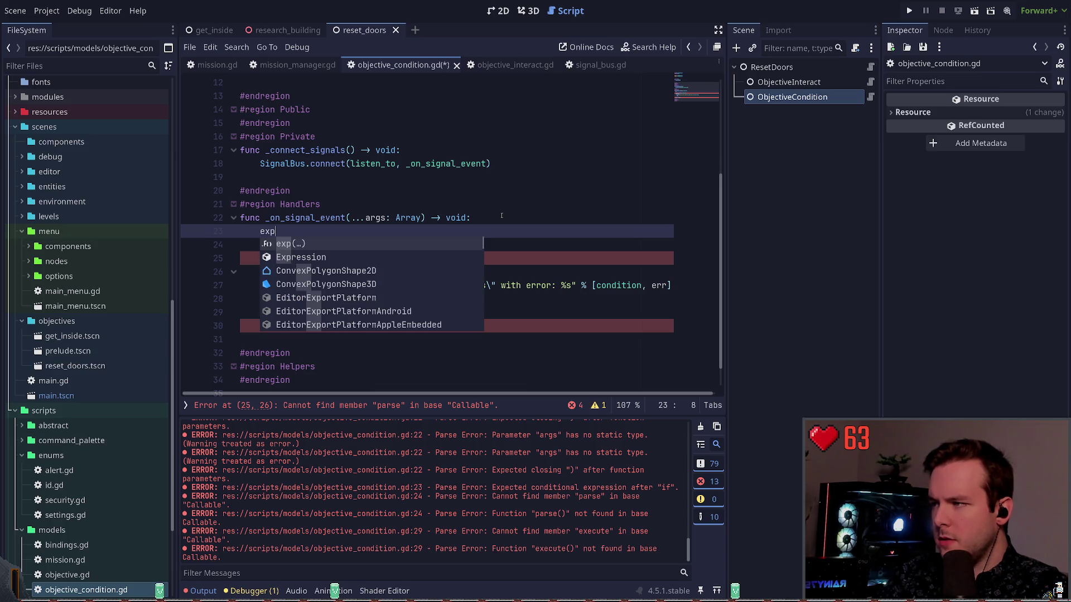
key("Return")
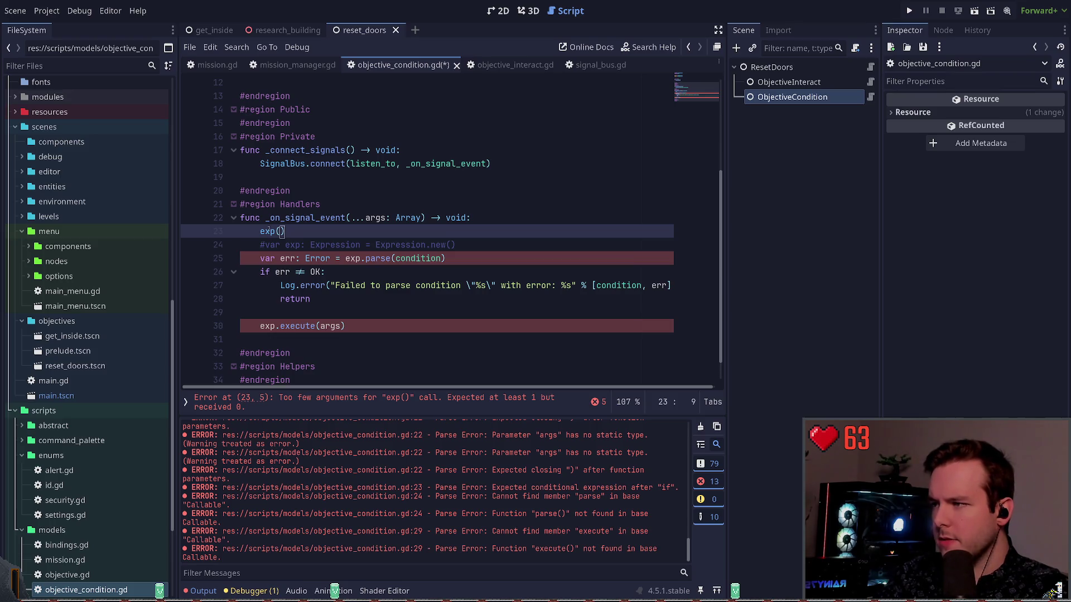
key("ctrl+shift+k")
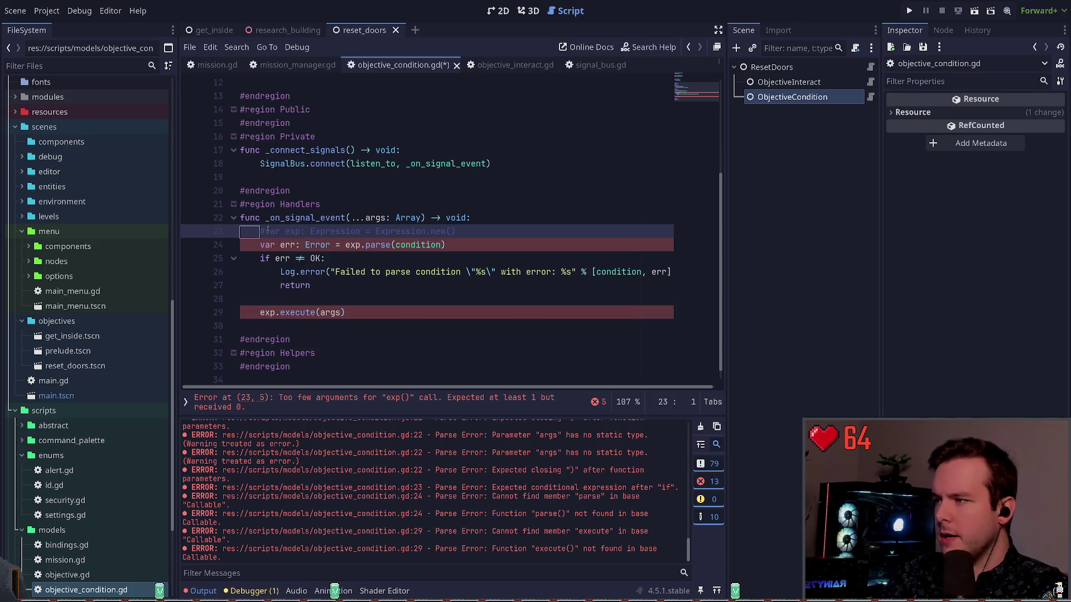
key("ctrl+k")
key("ctrl+Right")
type("ression")
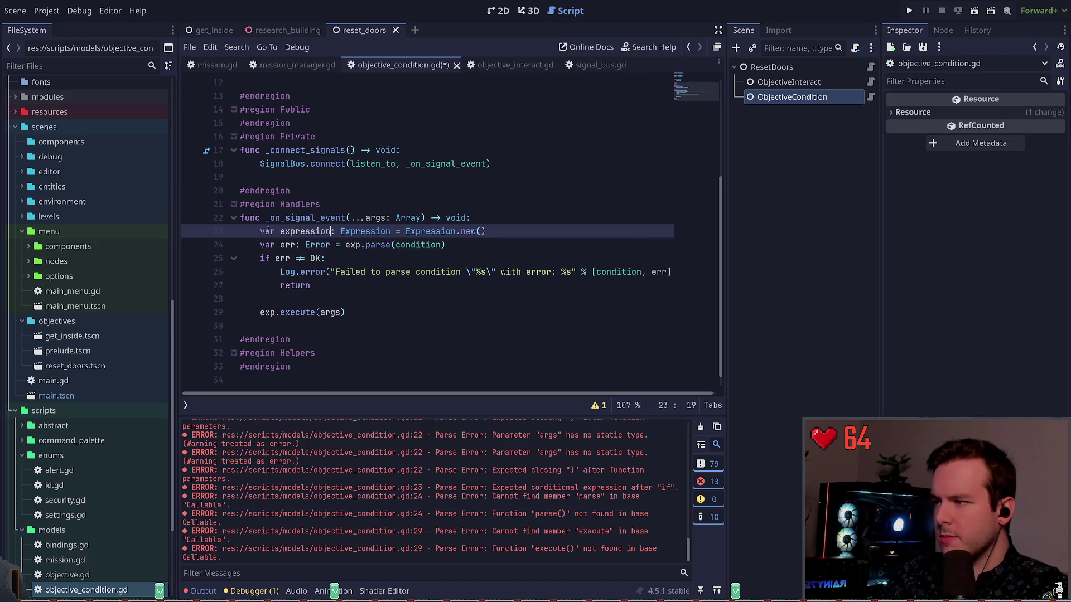
Step: Rename every exp occurrence in the handler to expression and save the script
double_click(353, 245)
key("ctrl+d")
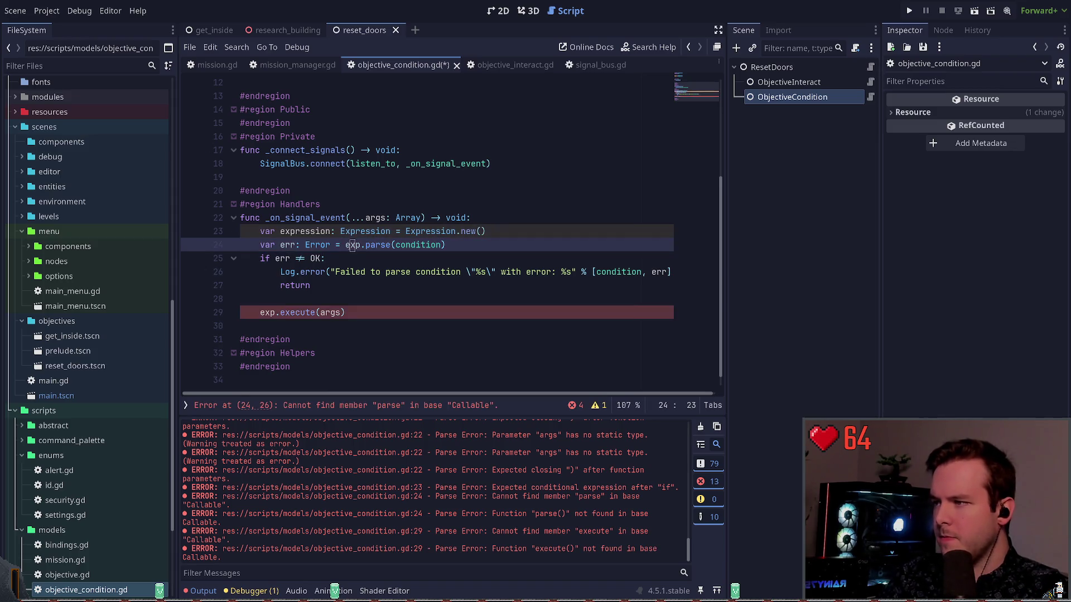
type("expression")
left_click(286, 307)
key("ctrl+s")
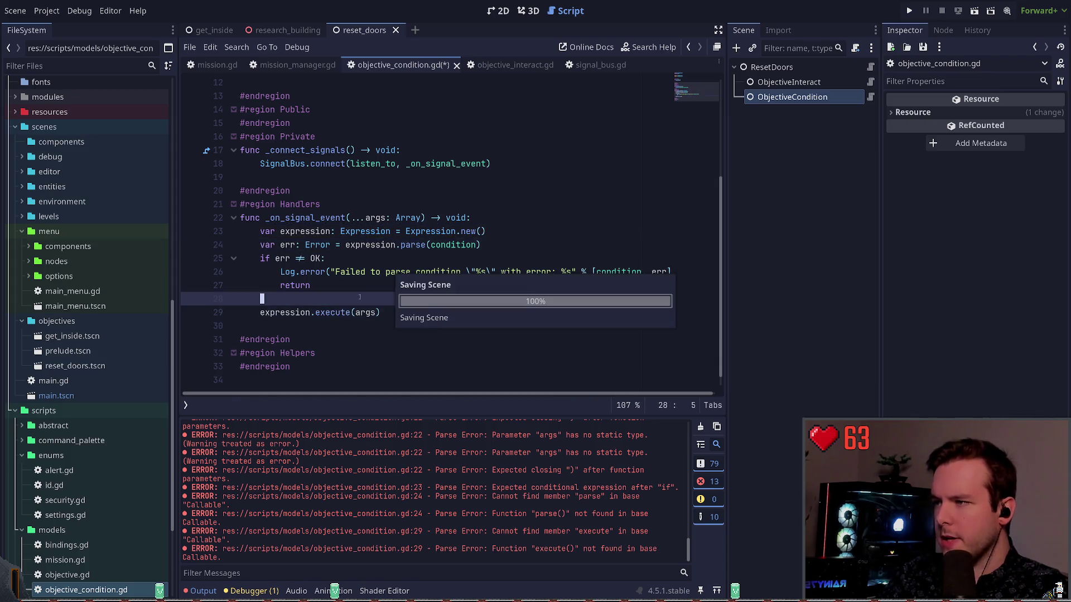
Step: Add , [""] as a second argument to the expression.parse(condition) call
left_click(482, 244)
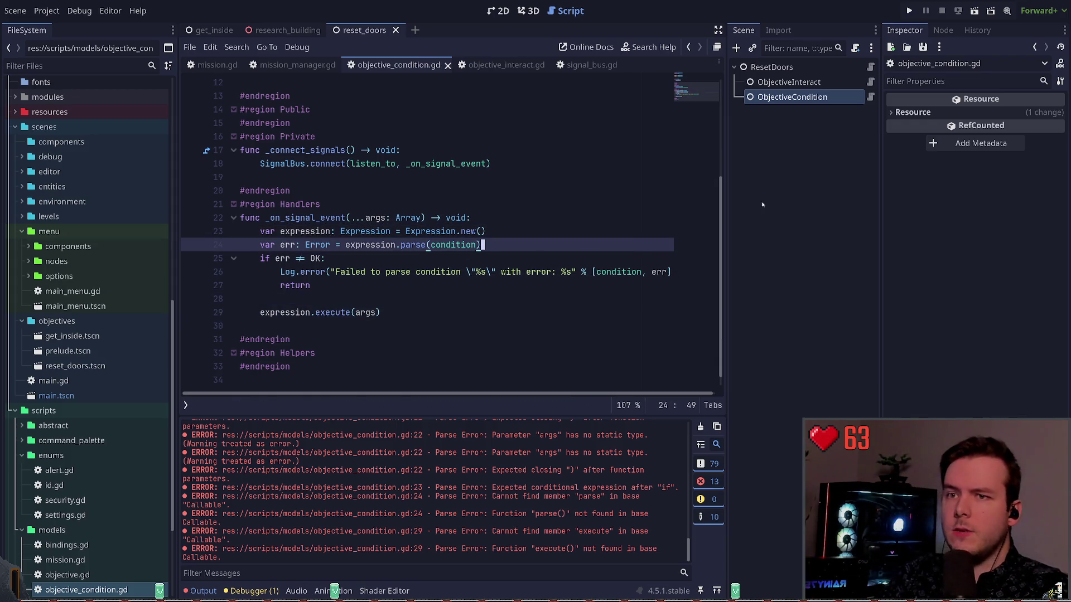
key("Left")
type(", [\"")
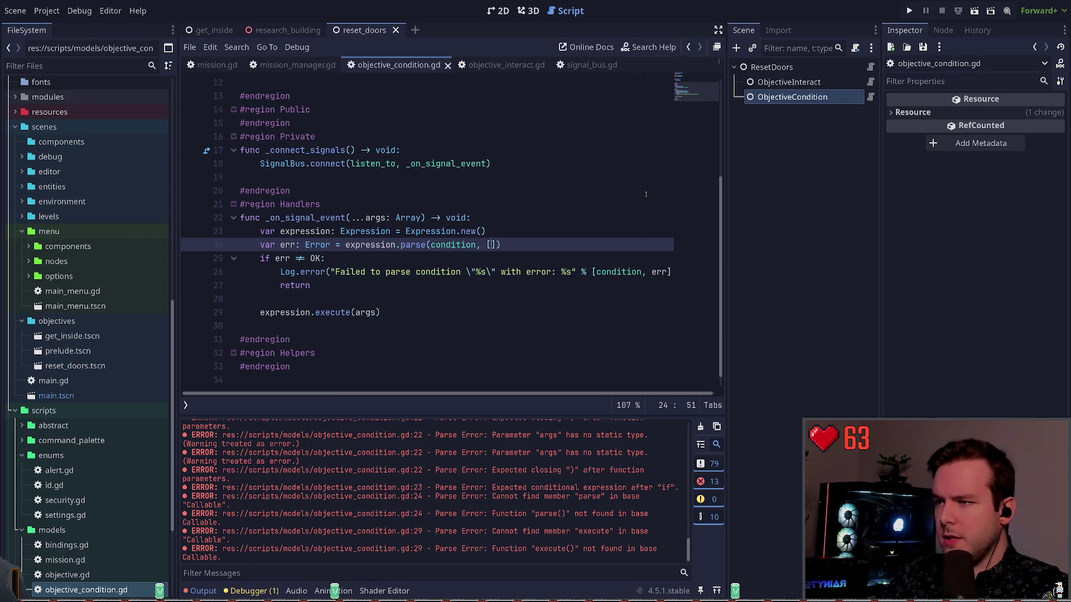
scroll(455, 212, "up", 4)
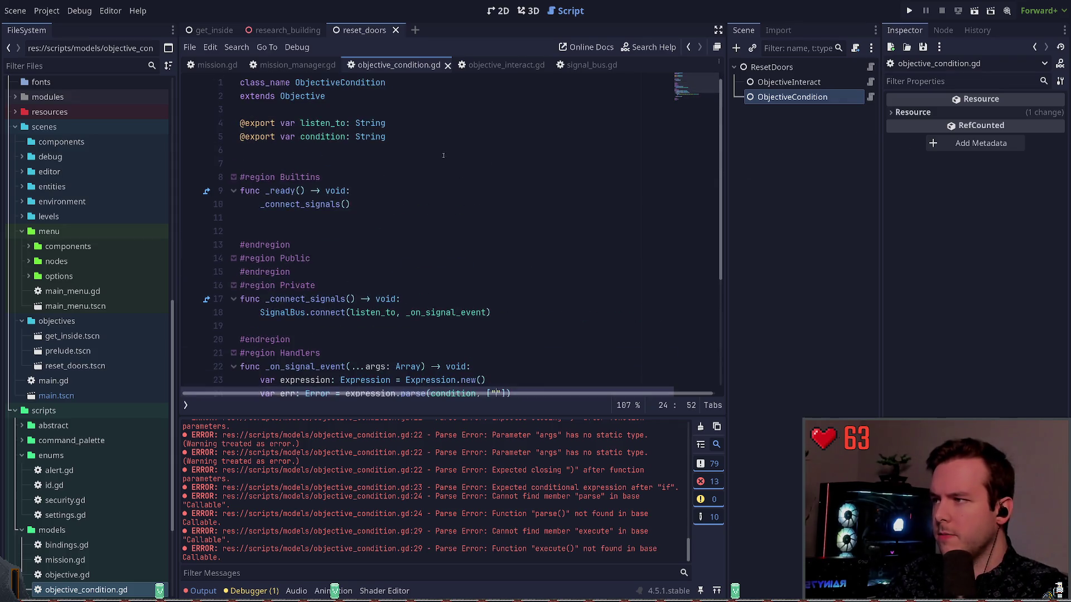
Step: Duplicate the exported condition: String declaration line
left_click(424, 124)
key("Up")
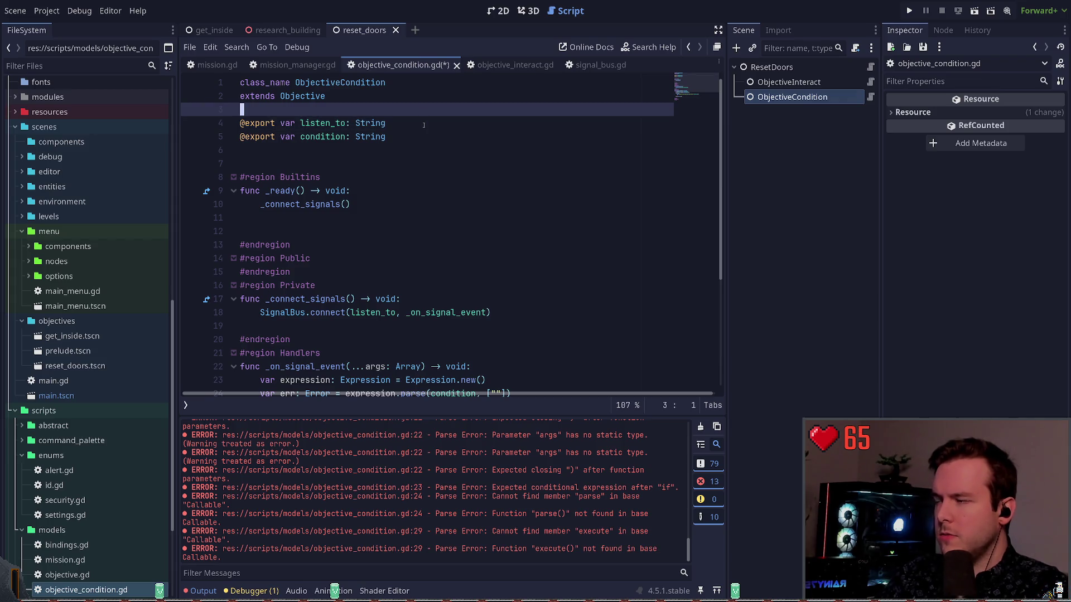
key("Down")
key("Down")
key("ctrl+alt+Down")
key("Up")
key("ctrl+Left")
key("ctrl+Left")
key("ctrl+Left")
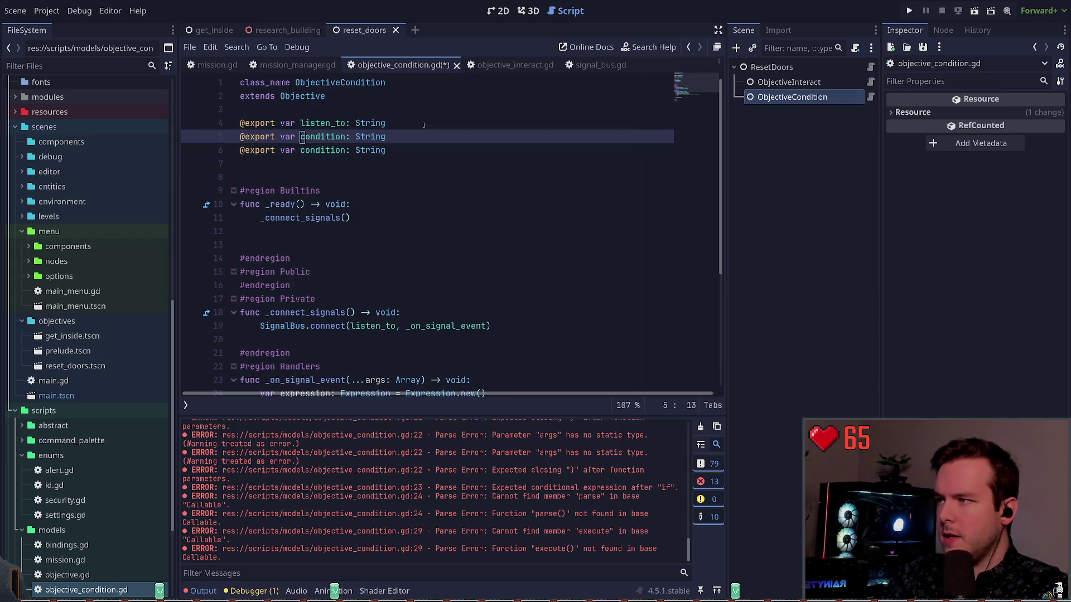
key("ctrl+Right")
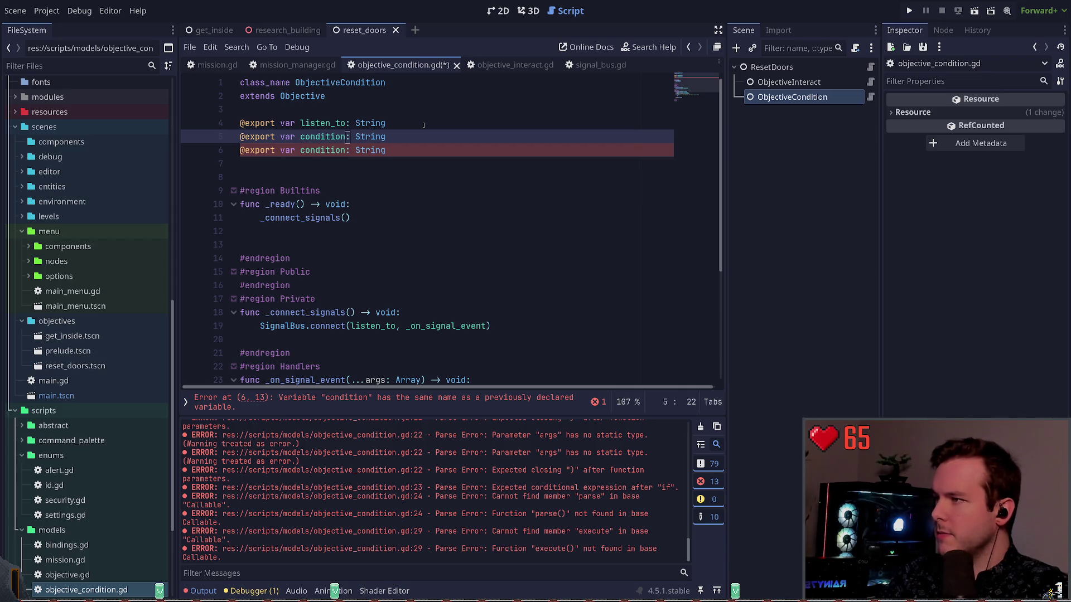
key("ctrl+shift+Return")
type("xport_")
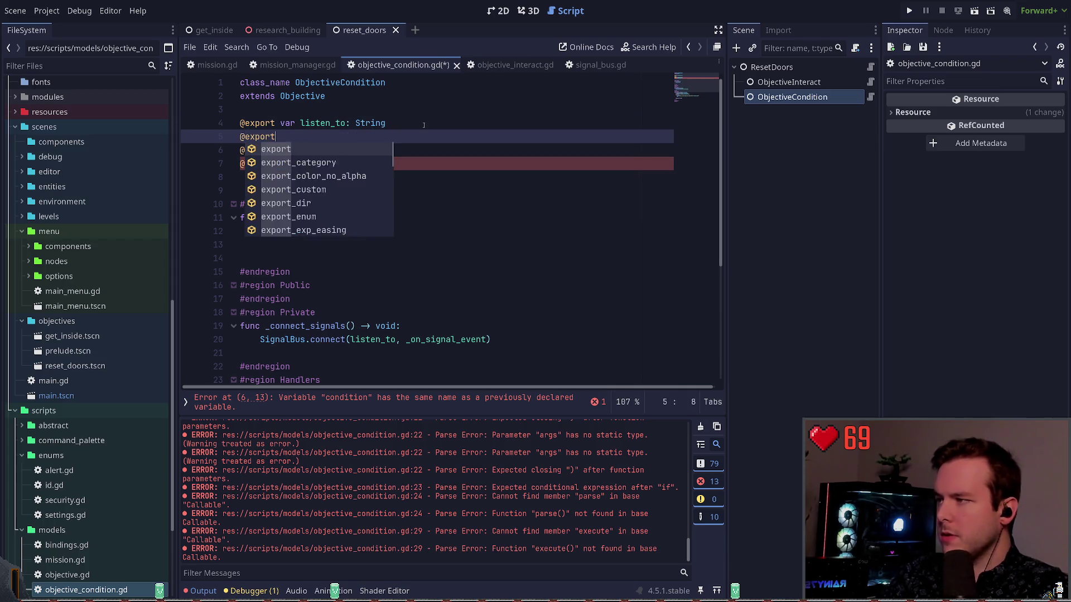
key("Return")
type("\"")
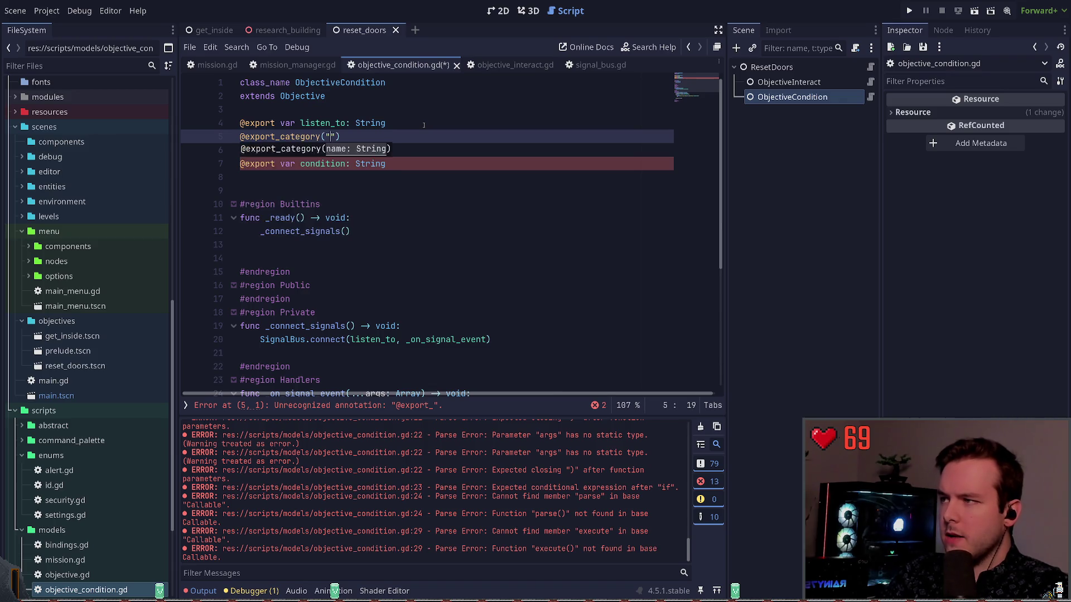
type("Condition")
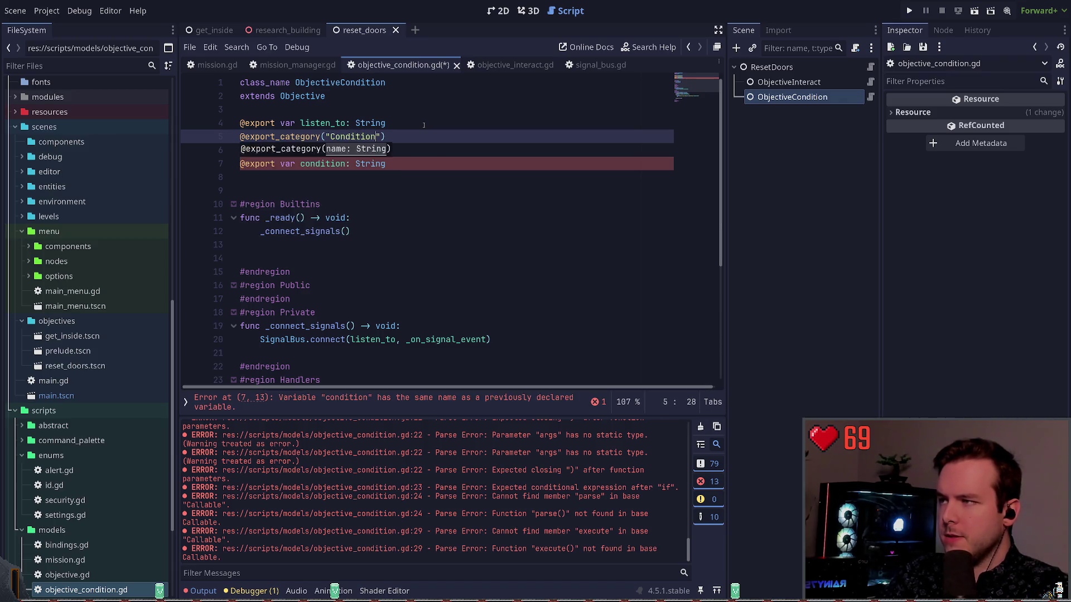
key("ctrl+Left")
key("ctrl+Delete")
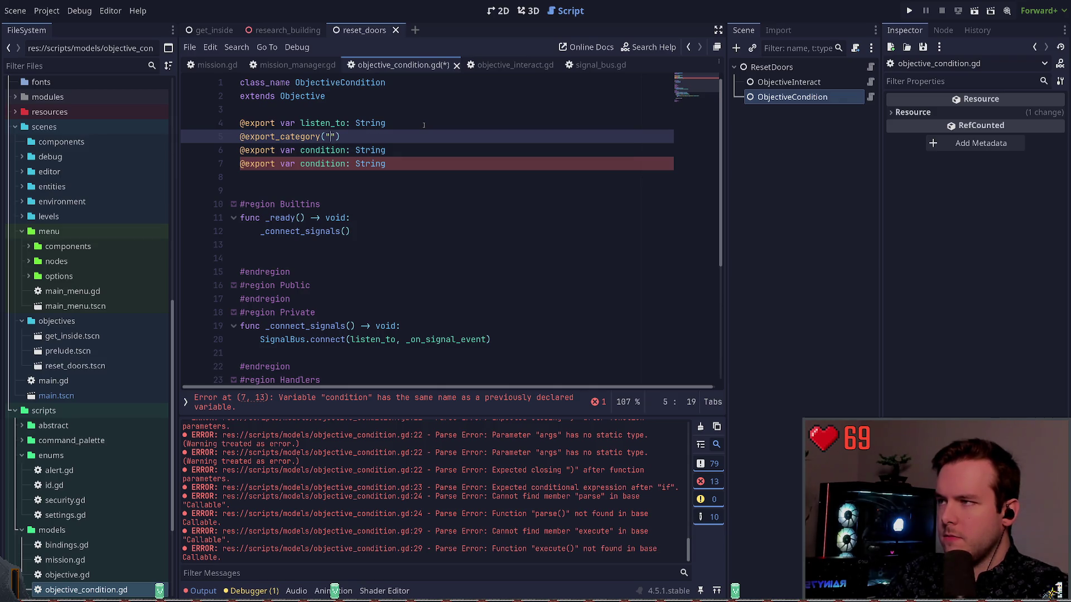
type("Condition")
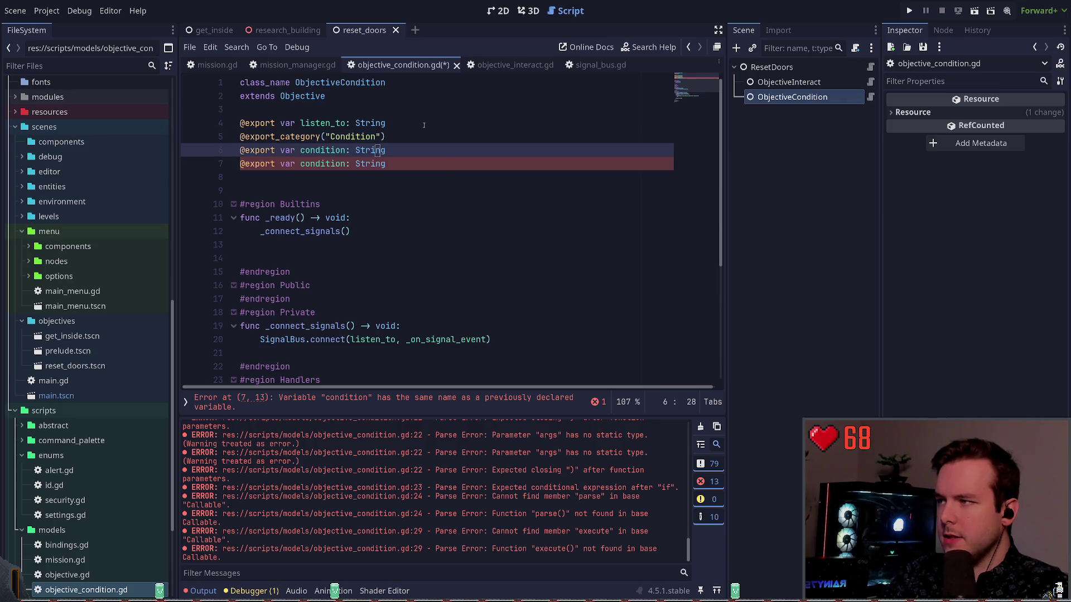
key("End")
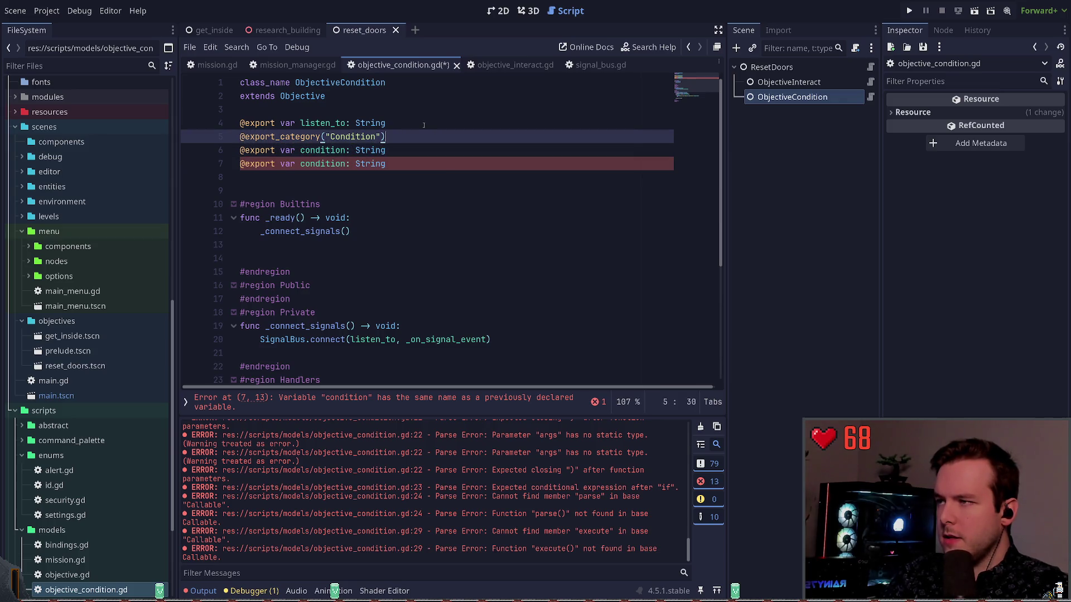
key("Return")
key("BackSpace")
key("Home")
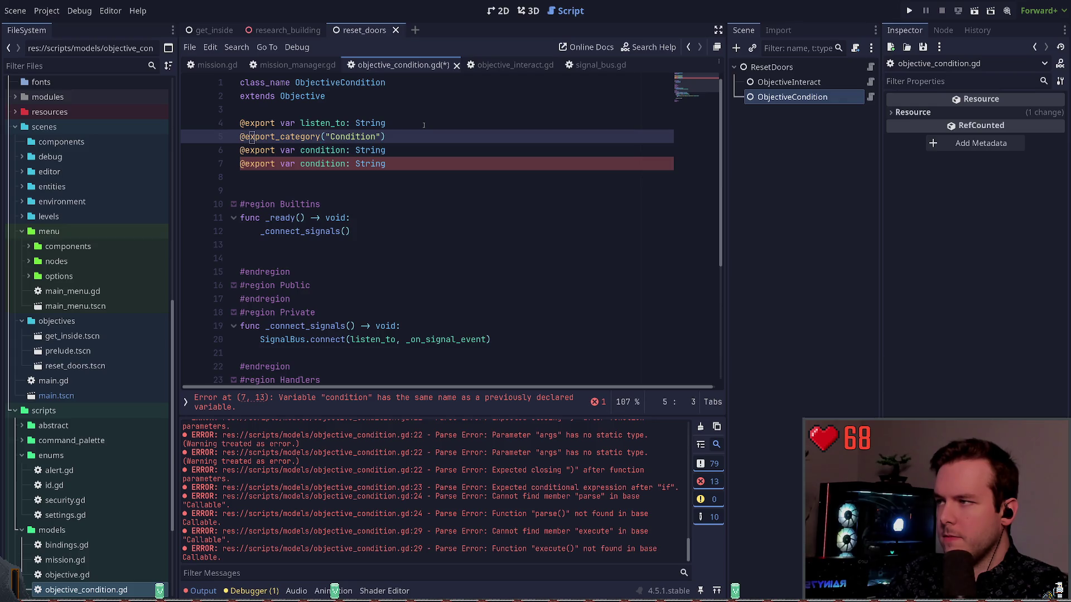
key("Right")
key("Right")
key("Right")
key("Right")
key("Right")
type("sub")
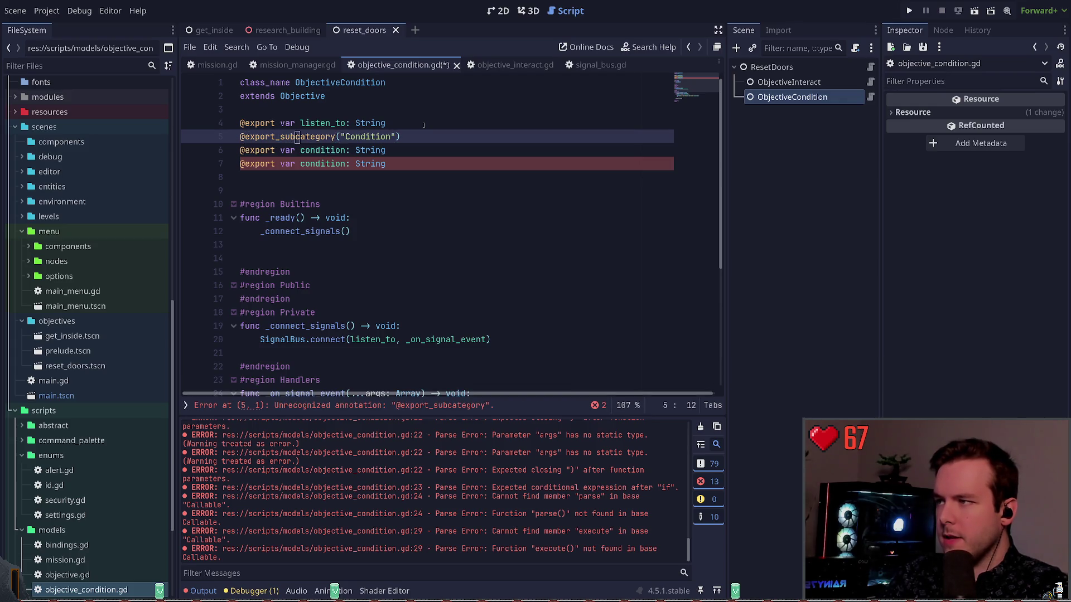
key("ctrl+Delete")
type("group")
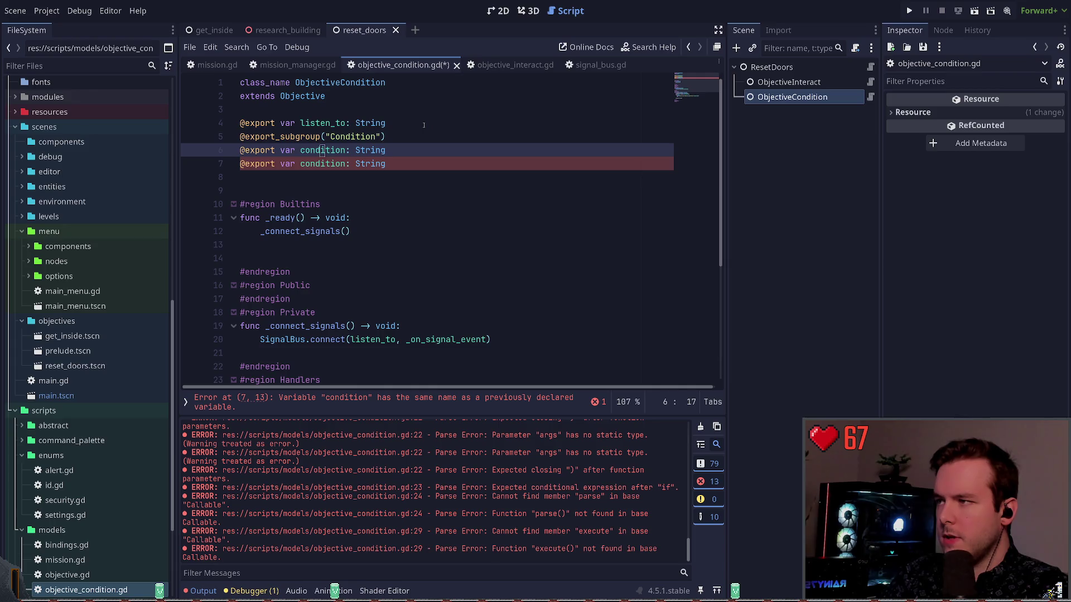
Step: Turn the duplicate into an args export of type PackedStringArray and save the script
key("Down")
key("ctrl+Left")
key("ctrl+Delete")
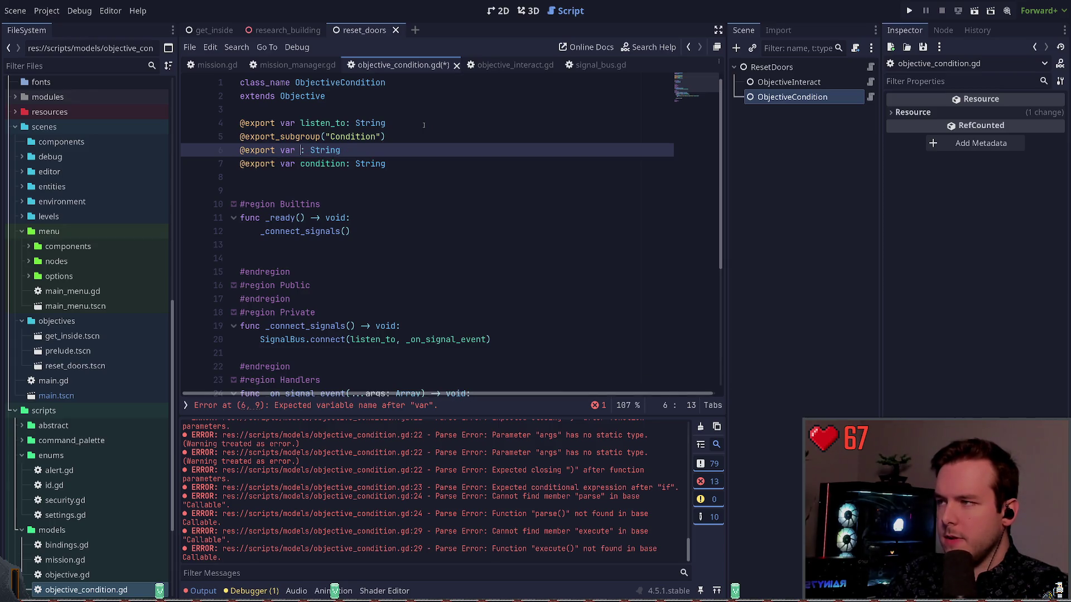
type("condition")
key("Down")
key("ctrl+BackSpace")
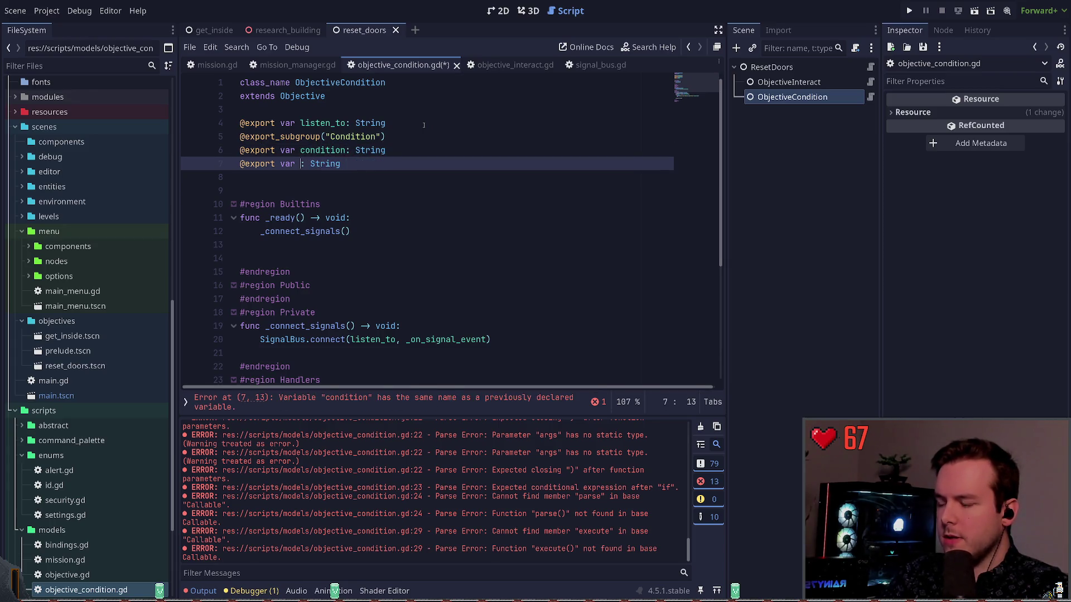
type("args")
key("Right")
key("Right")
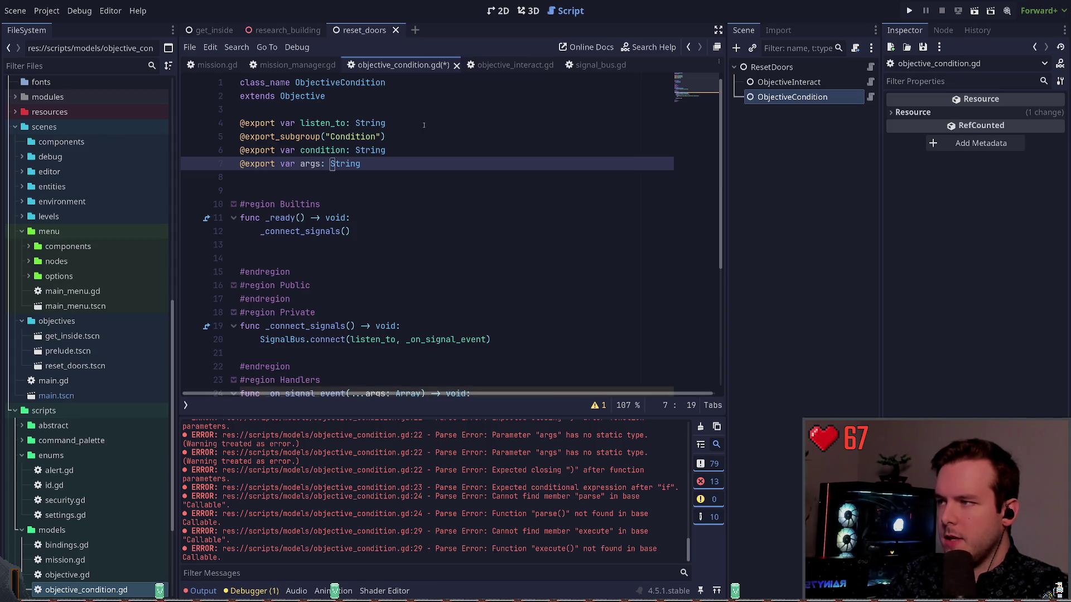
key("ctrl+Delete")
key("BackSpace")
type("ackedSt")
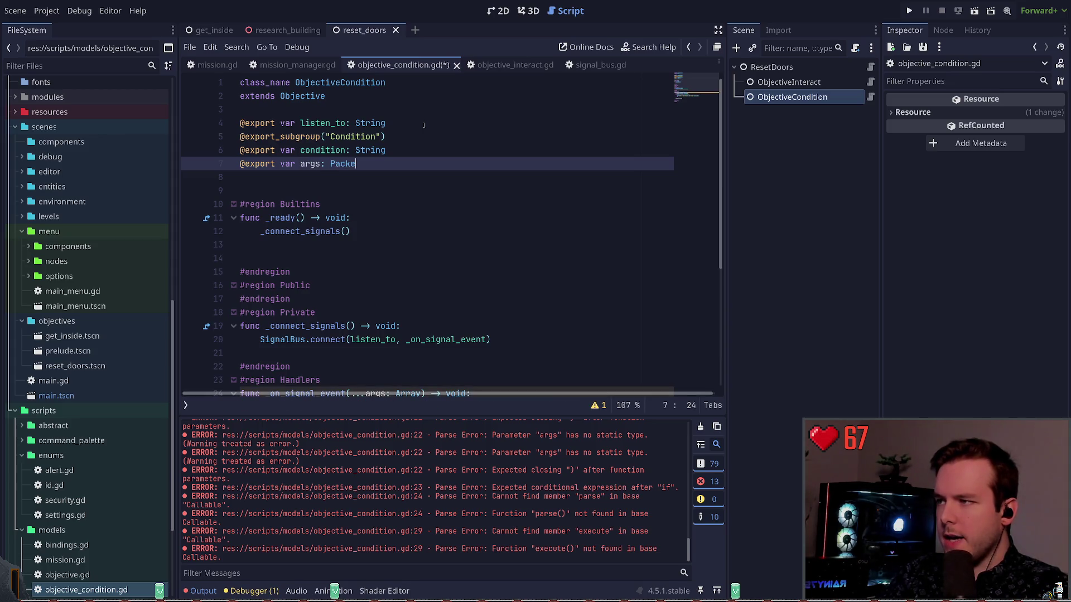
key("Return")
key("ctrl+s")
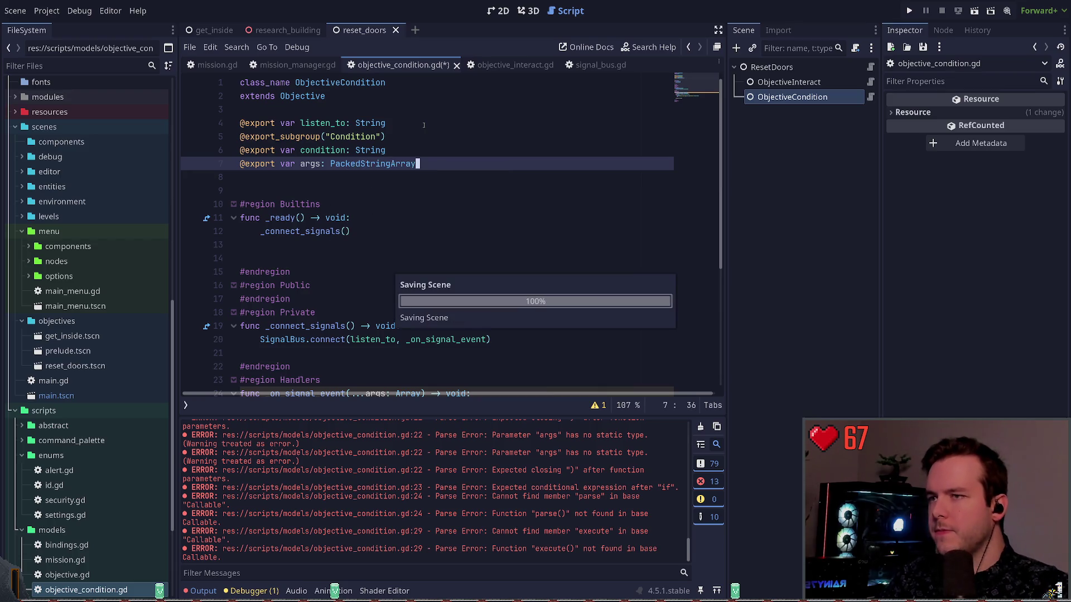
left_click(814, 146)
Step: Add one element to ObjectiveCondition's Condition > Args array in the Inspector and save
left_click(815, 97)
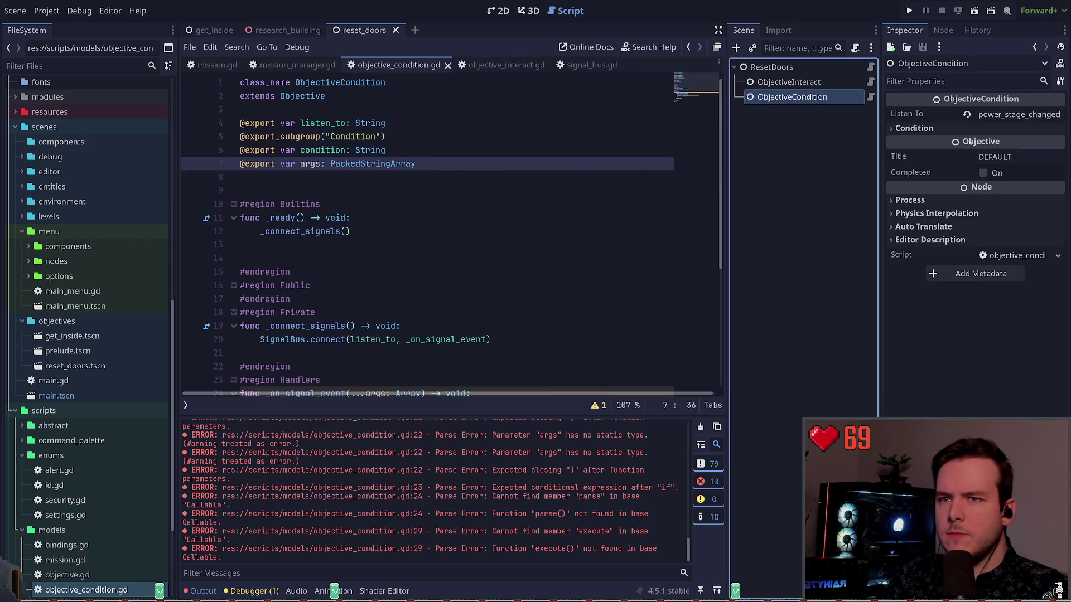
left_click(913, 129)
left_click(1011, 162)
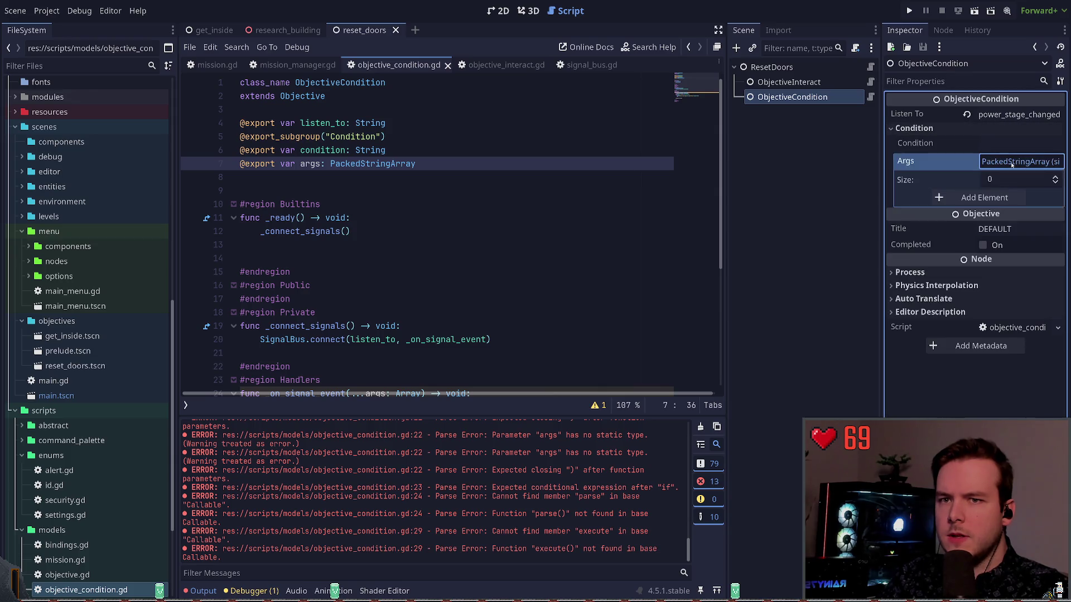
left_click(959, 198)
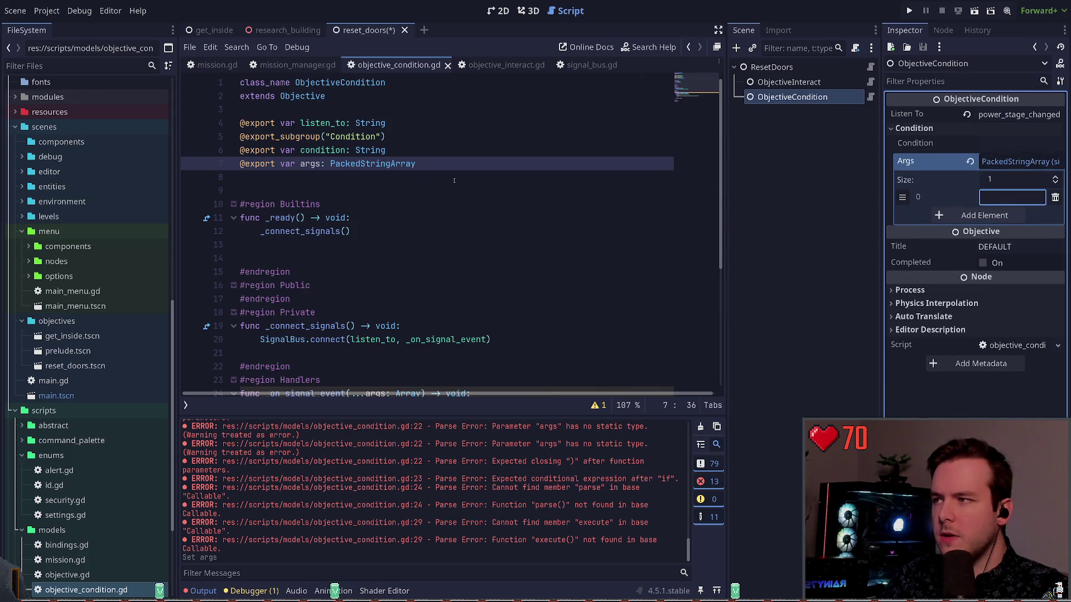
left_click(408, 163)
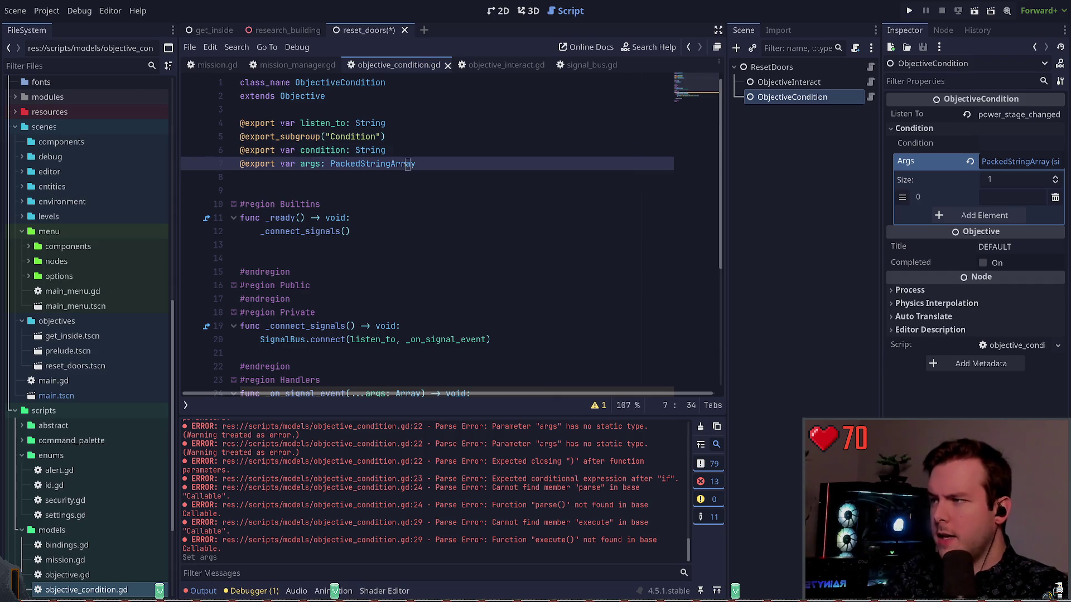
key("ctrl+Left")
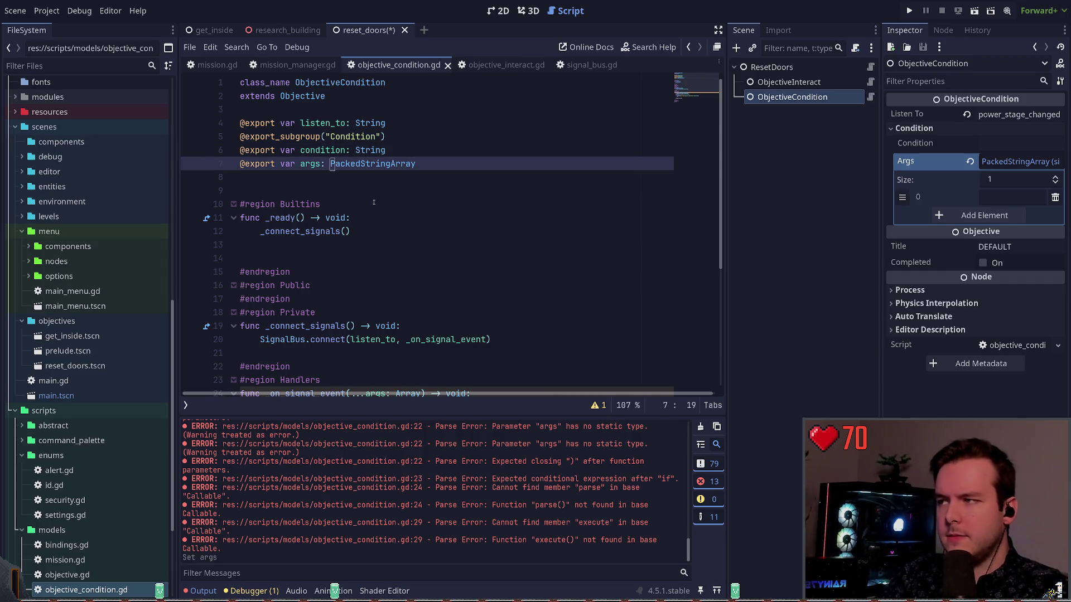
scroll(389, 169, "down", 1)
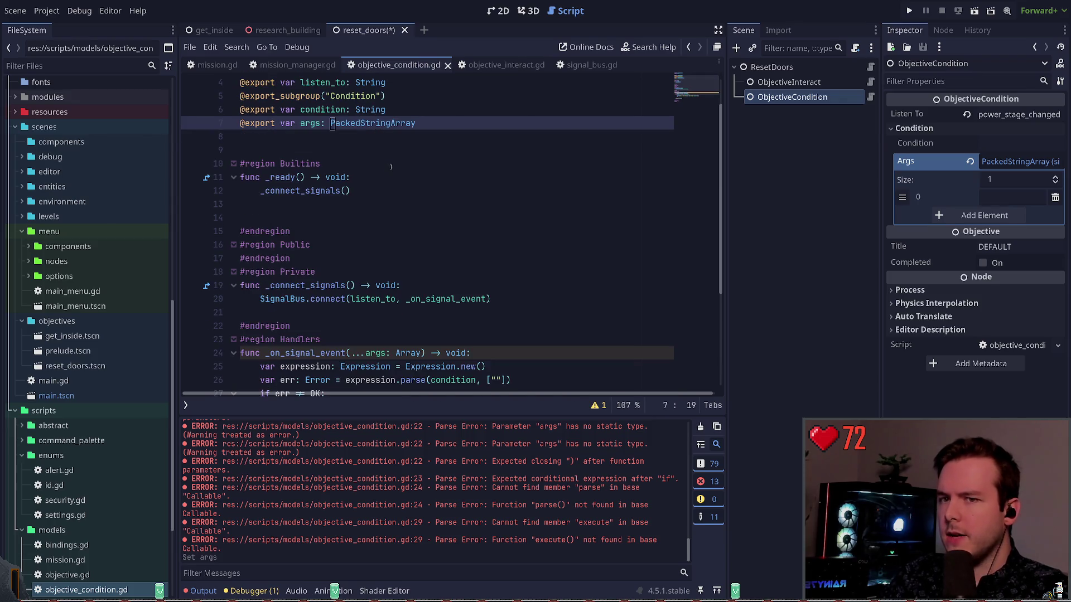
key("Down")
key("ctrl+s")
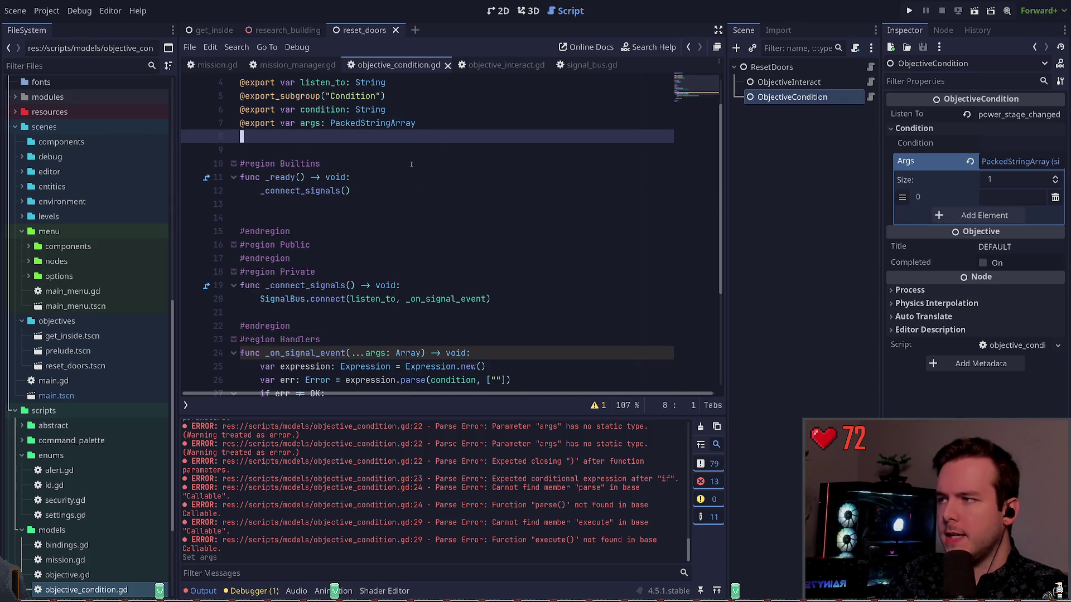
Step: Set the first Args element to 'id' and save the reset_doors scene
scroll(689, 224, "down", 4)
scroll(689, 224, "up", 3)
left_click(1019, 197)
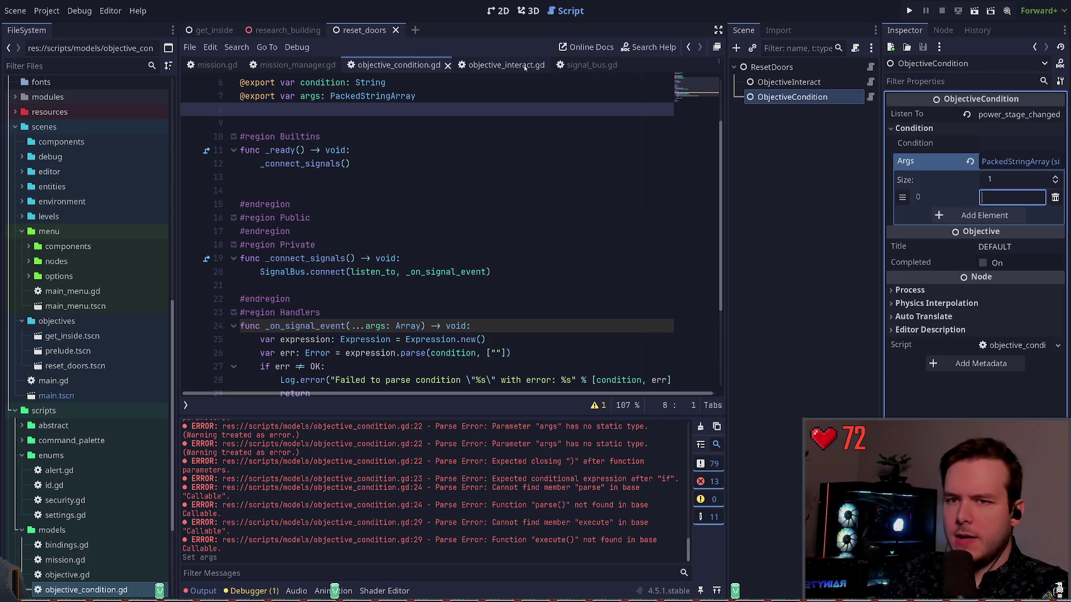
type("id")
left_click(507, 183)
key("ctrl+s")
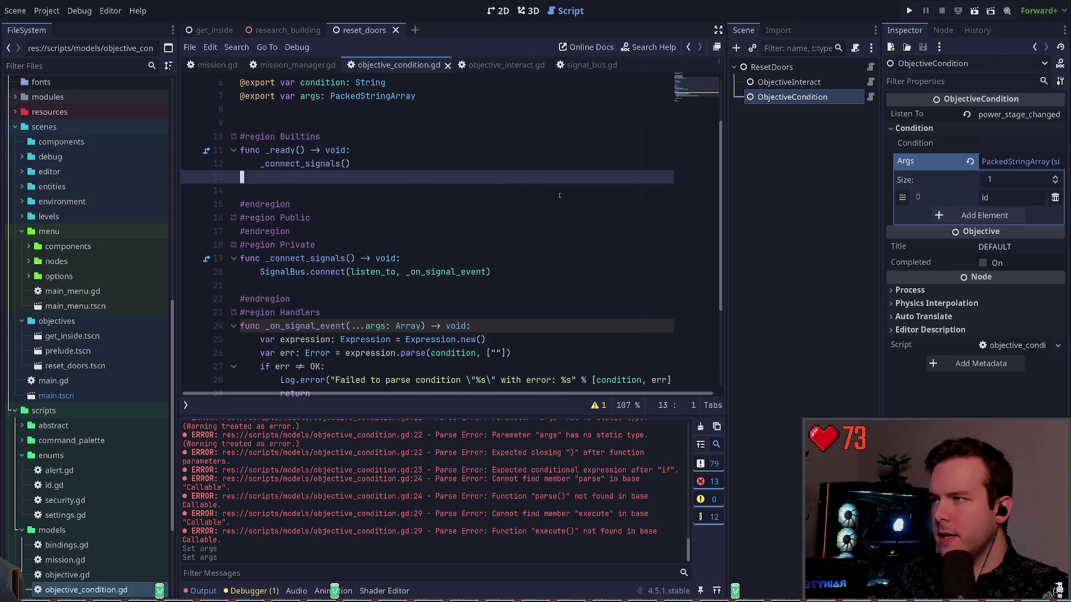
Step: Change Args element 0 from id to 'stage' to match power_stage_changed's parameter, then close signal_bus.gd
left_click(586, 65)
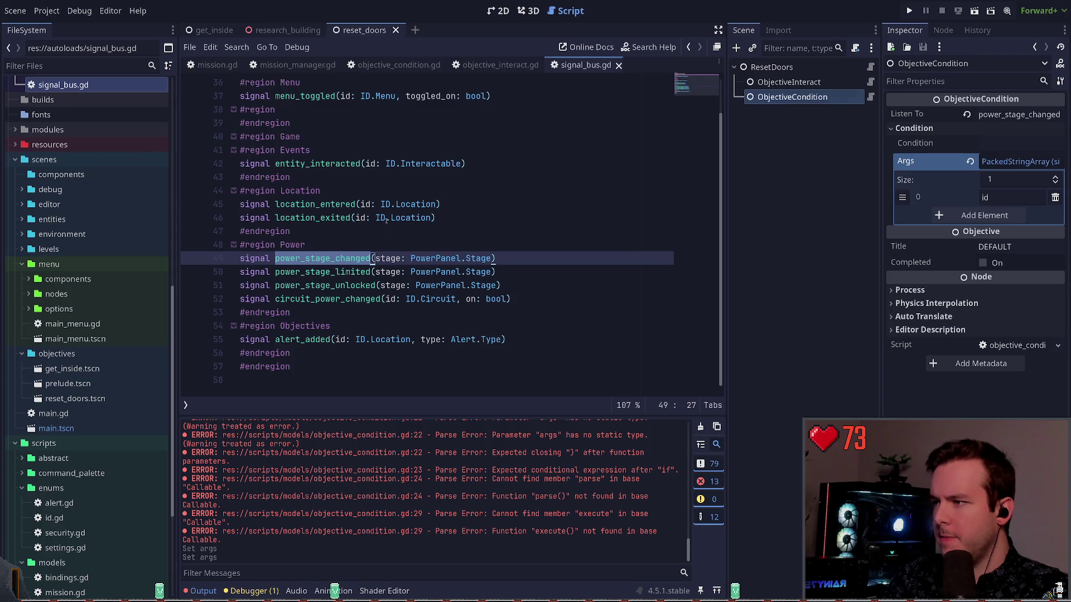
double_click(387, 259)
left_click(1006, 197)
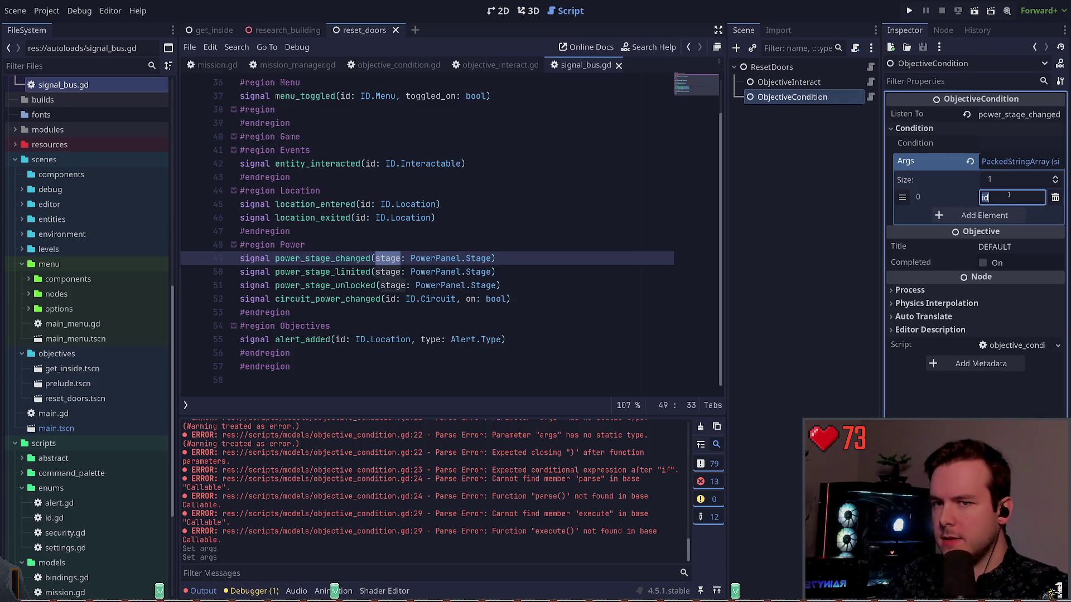
type("stage")
left_click(623, 195)
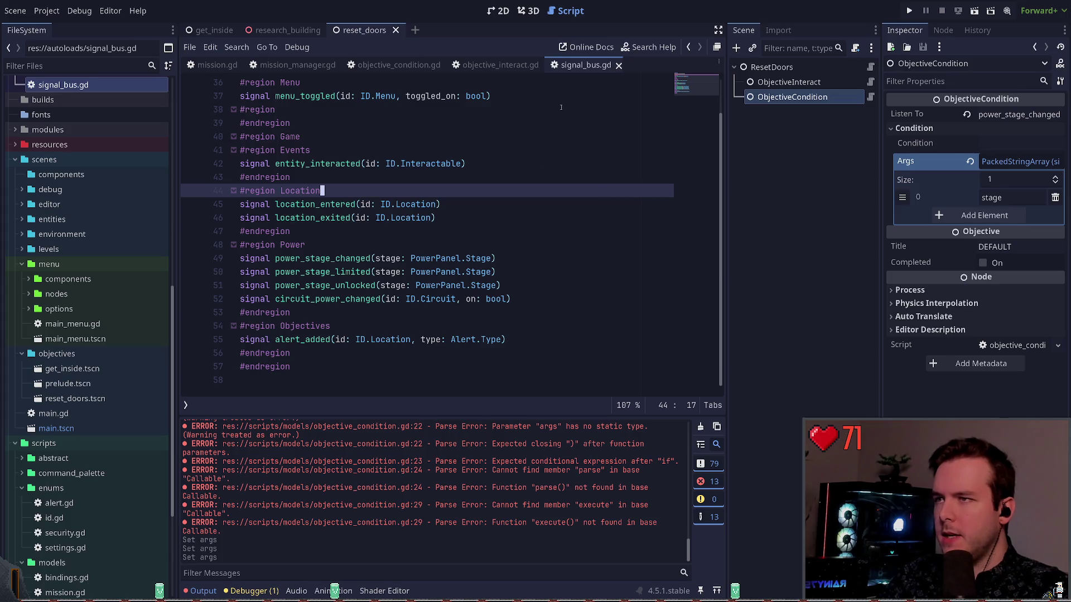
left_click(619, 65)
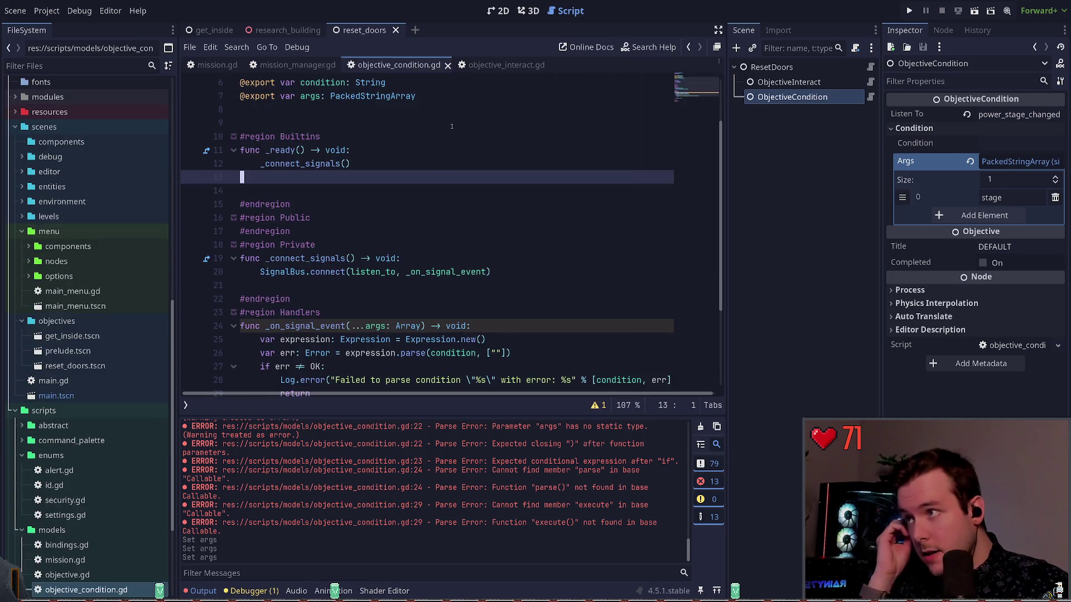
Step: In objective_condition.gd, delete the [""] array from expression.parse(condition, [""]) on line 26
left_click(297, 66)
left_click(405, 65)
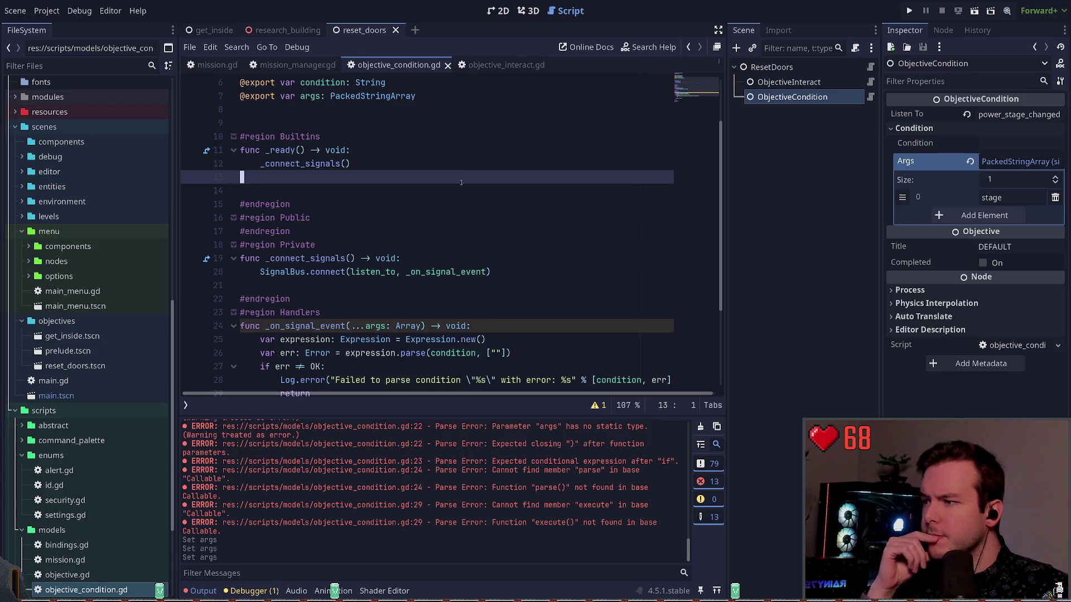
scroll(391, 251, "down", 4)
left_click(391, 283)
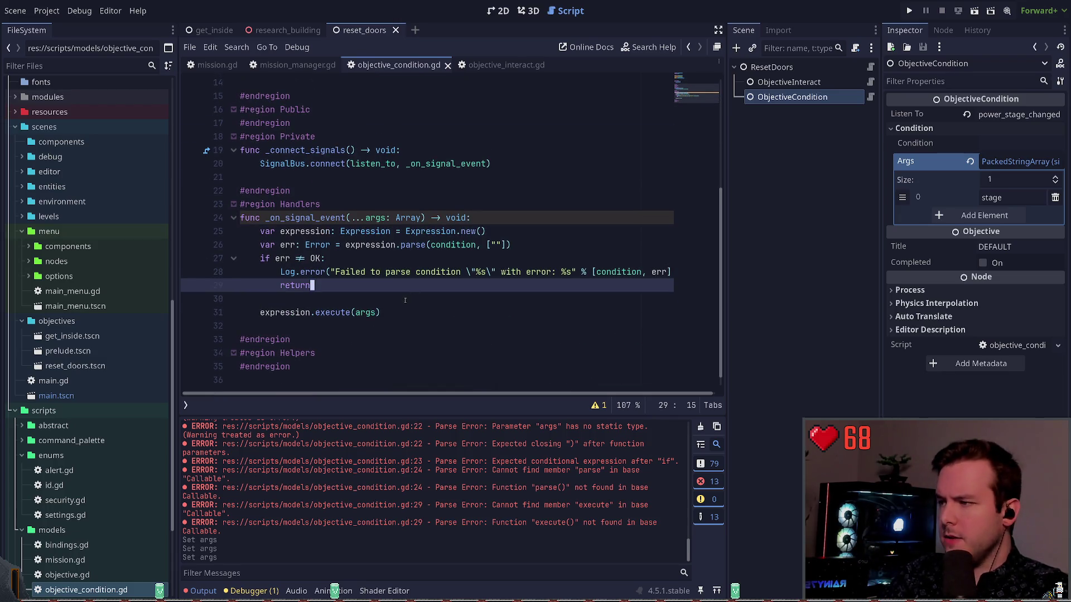
left_click(412, 299)
left_click(495, 245)
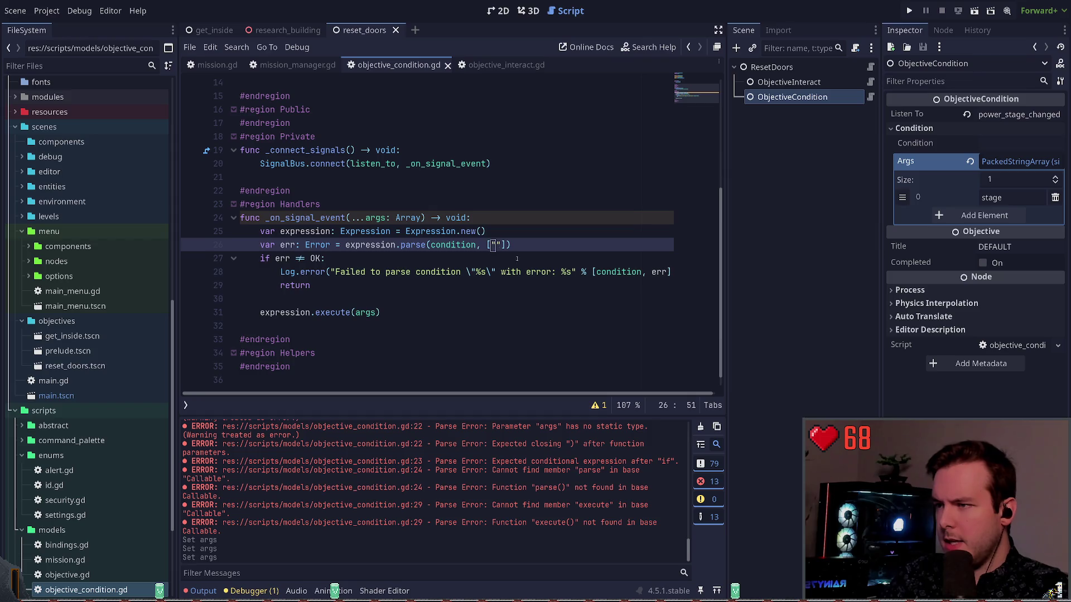
key("BackSpace")
key("BackSpace")
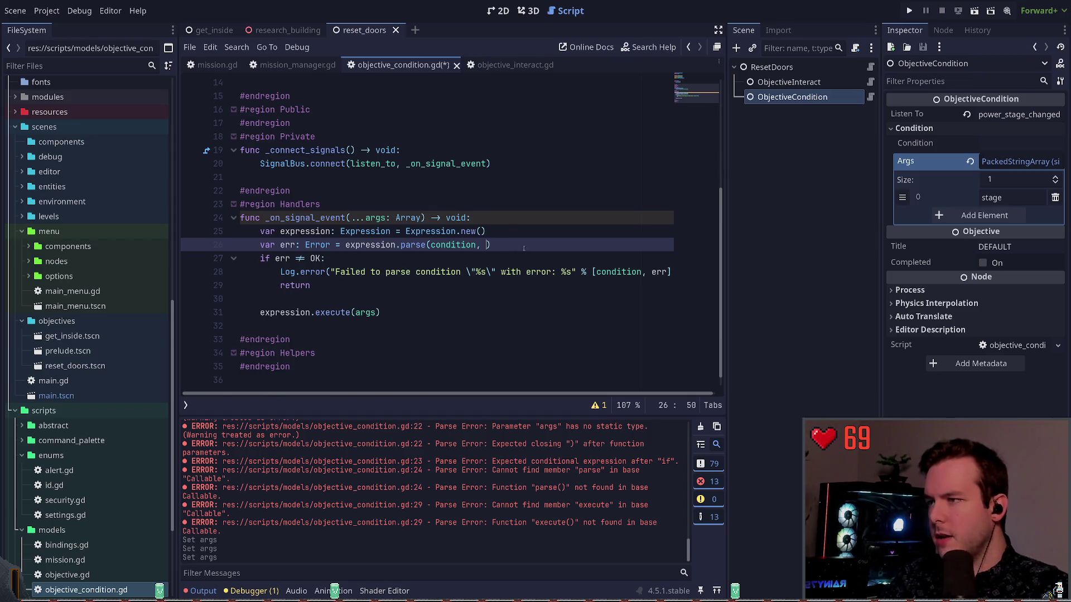
scroll(516, 251, "up", 4)
scroll(591, 255, "down", 3)
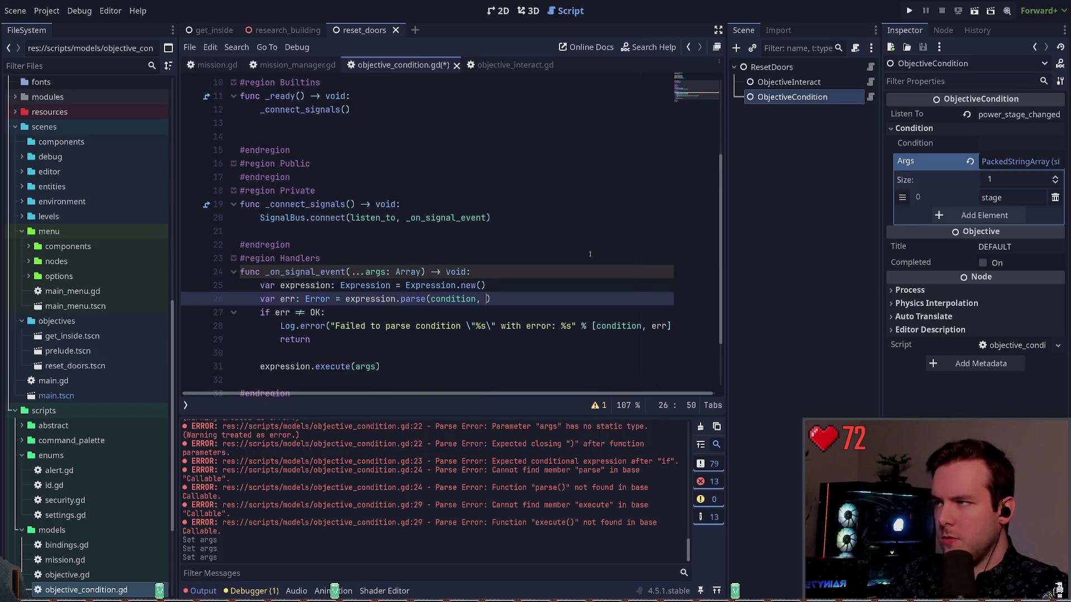
scroll(558, 253, "up", 3)
scroll(512, 252, "down", 3)
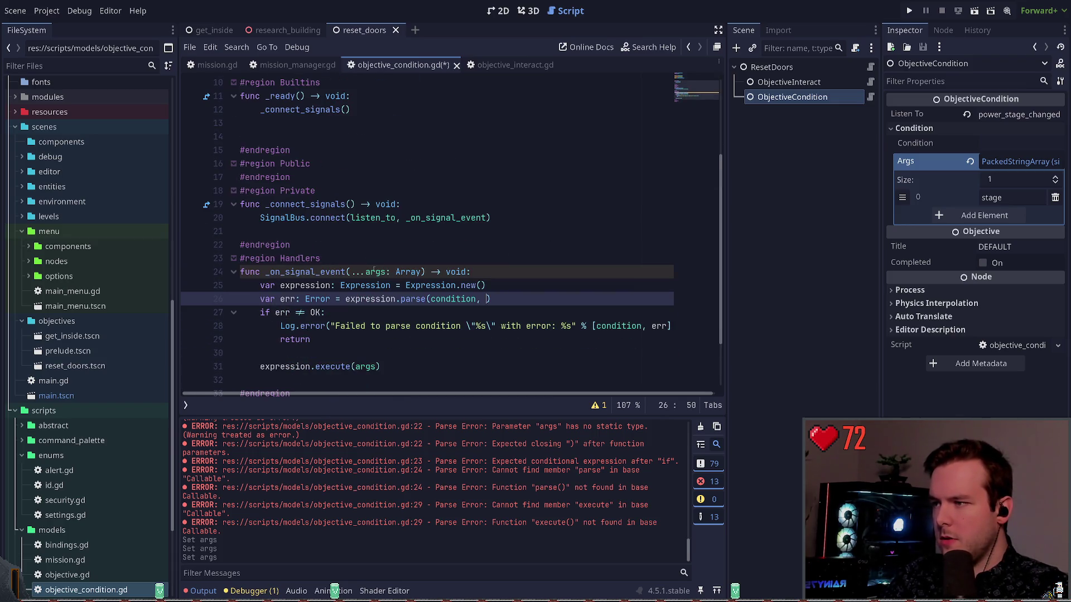
scroll(374, 269, "up", 3)
left_click(300, 163)
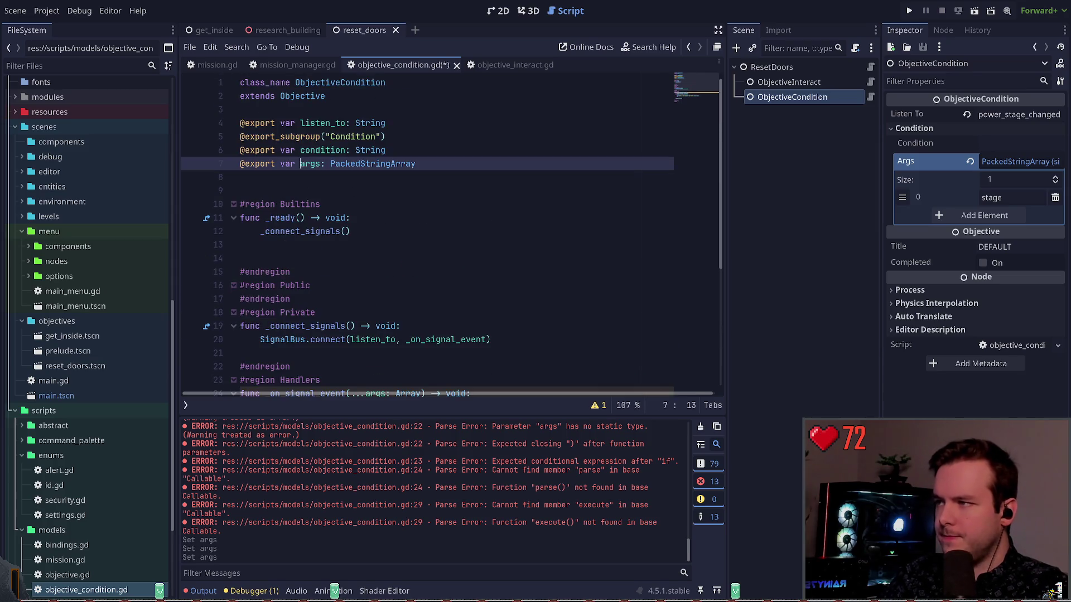
Step: Rename the exports to condition_args and condition_expression, add the "condition_" subgroup prefix, and save
type("condition_")
key("Up")
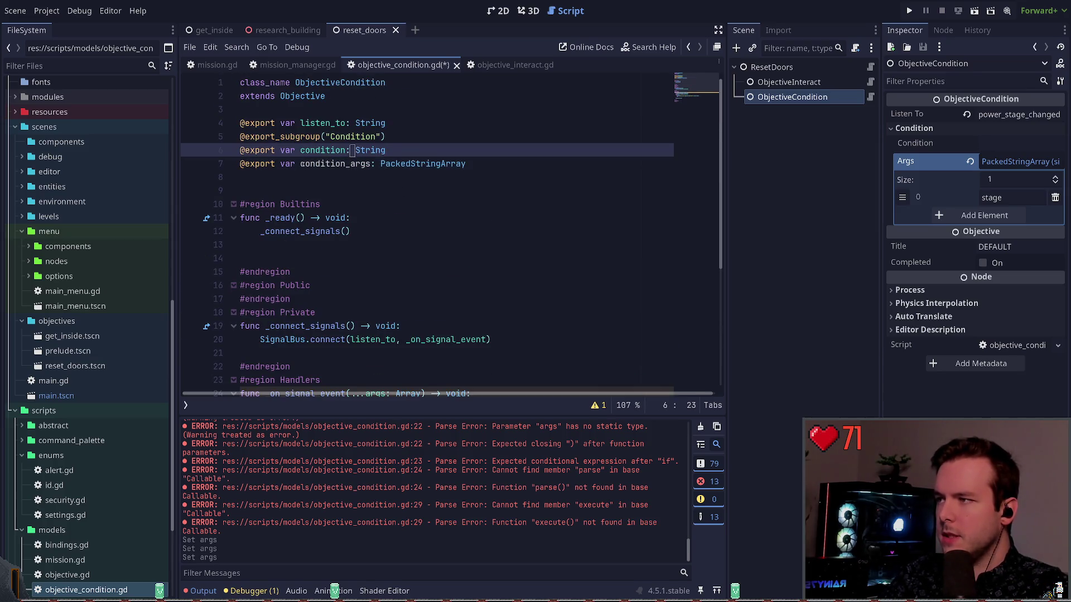
key("ctrl+Left")
key("ctrl+Left")
key("ctrl+Right")
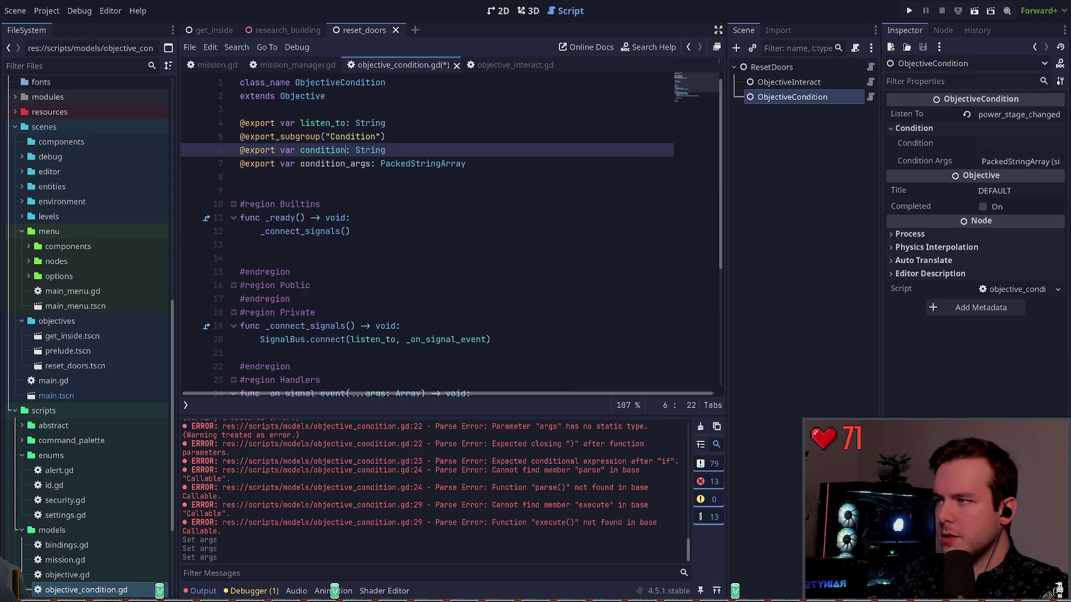
type("_expression")
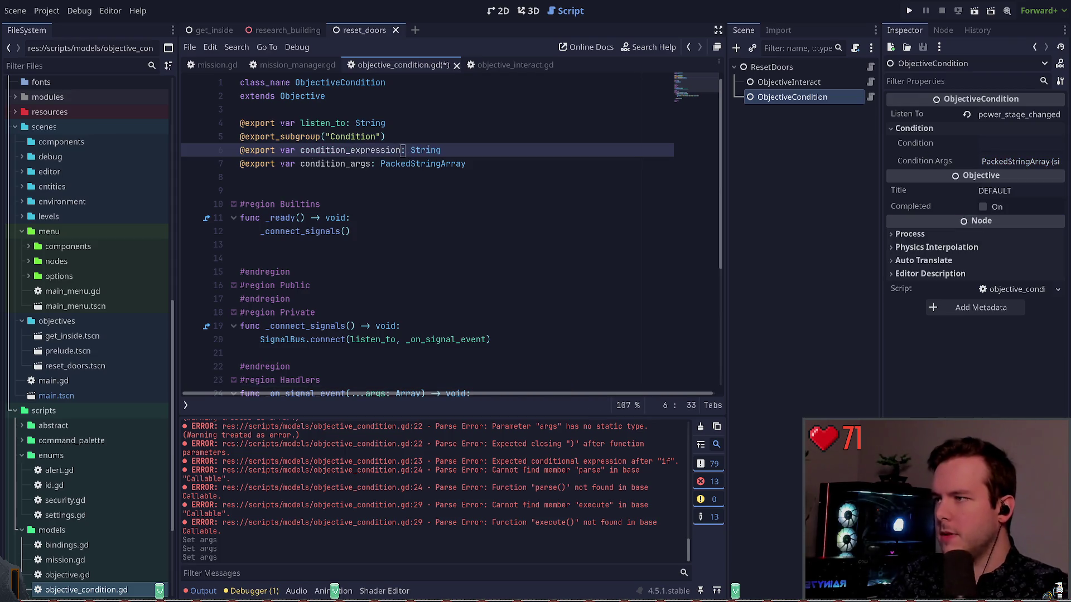
left_click(377, 137)
type(", \"condition")
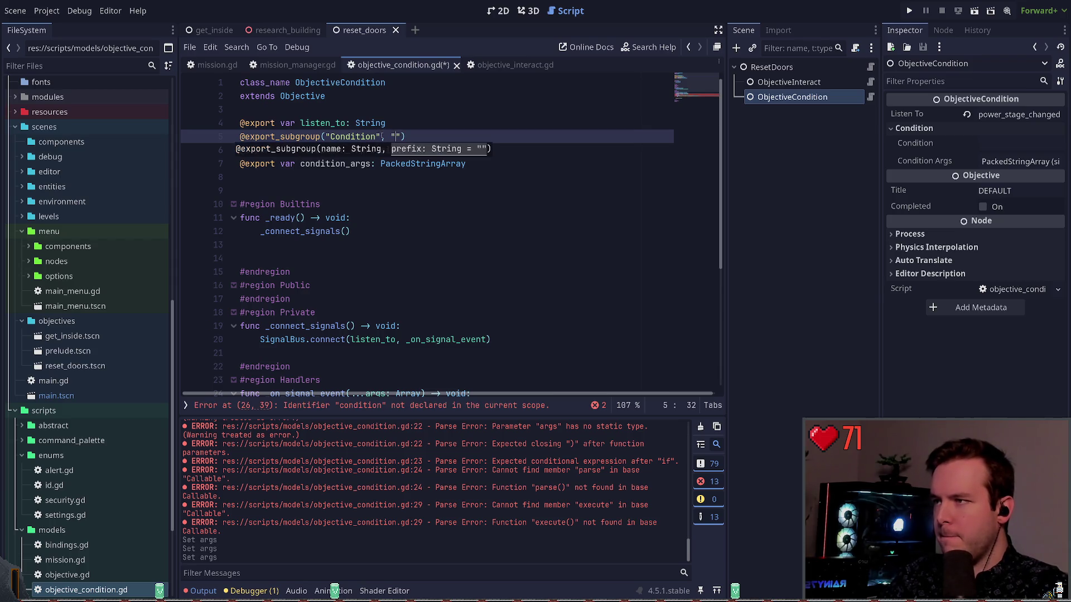
type("_")
key("ctrl+s")
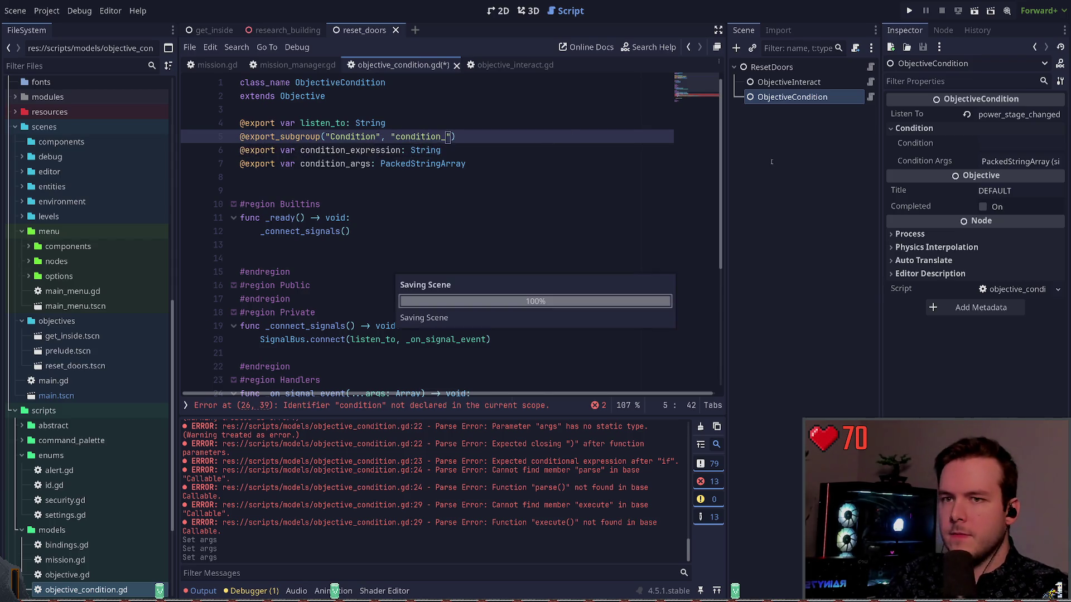
Step: Revert the stale condition, Title and Completed properties in the Inspector to their defaults
left_click(970, 144)
left_click(970, 162)
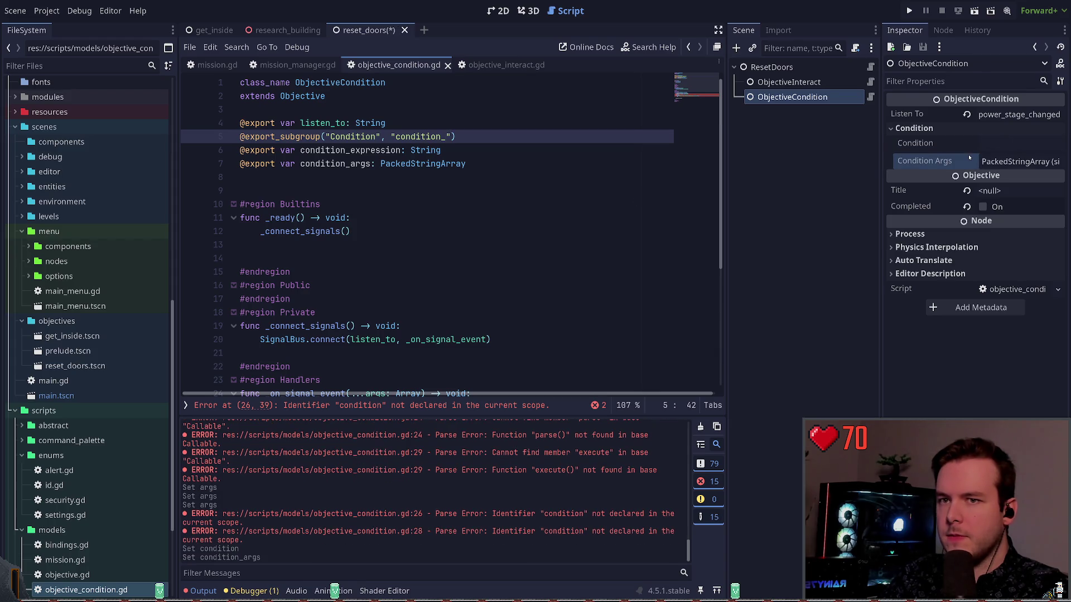
left_click(966, 190)
left_click(967, 207)
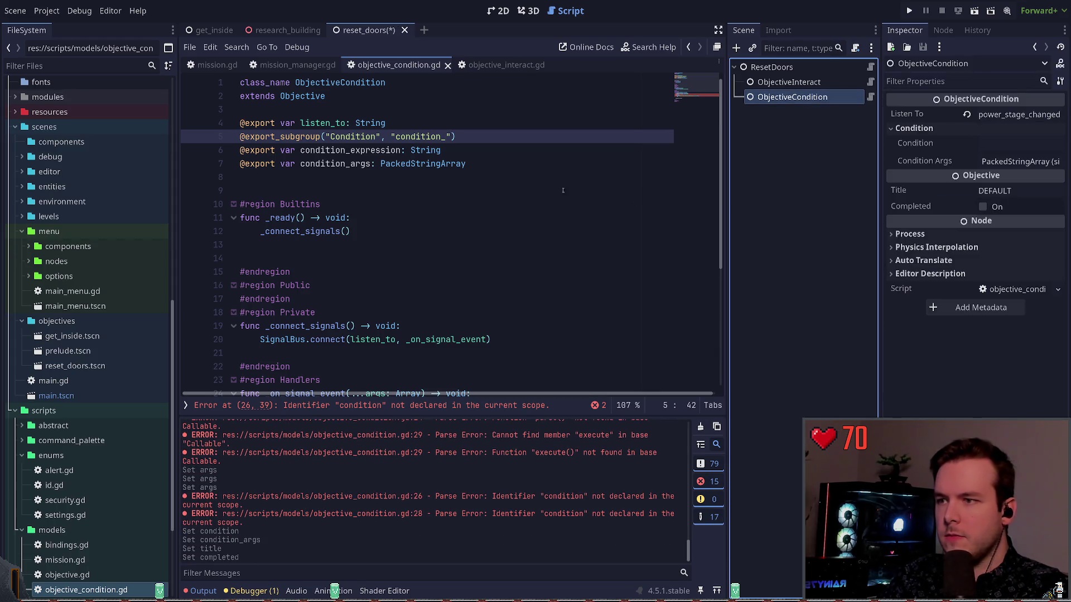
Step: Replace condition with condition_expression on lines 26 and 28, then save the script
left_click(357, 149)
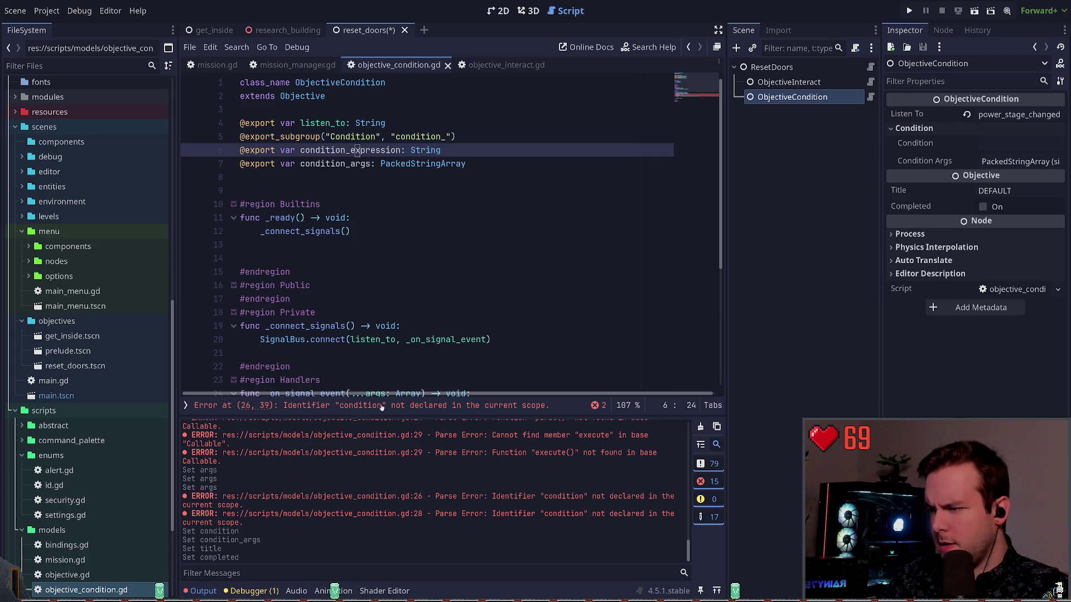
double_click(333, 150)
key("ctrl+c")
scroll(377, 267, "down", 5)
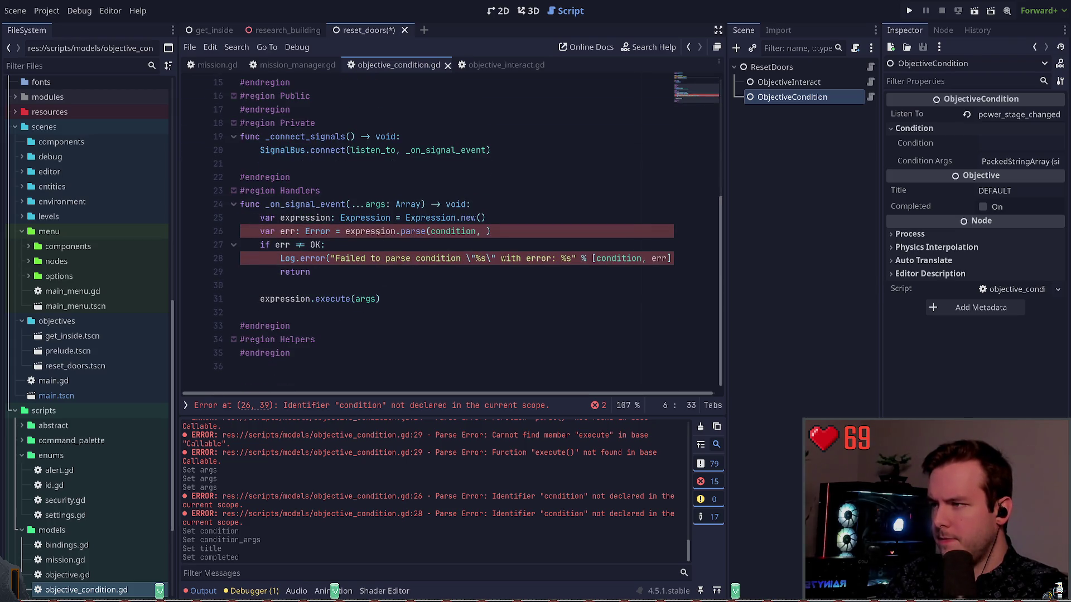
scroll(377, 232, "up", 1)
double_click(305, 231)
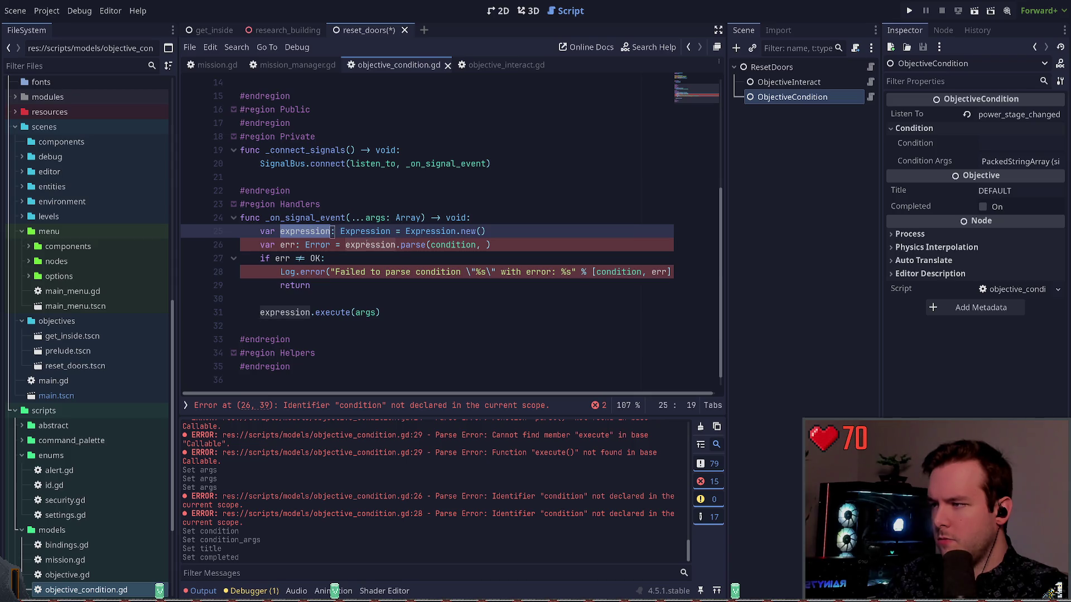
left_click(369, 248)
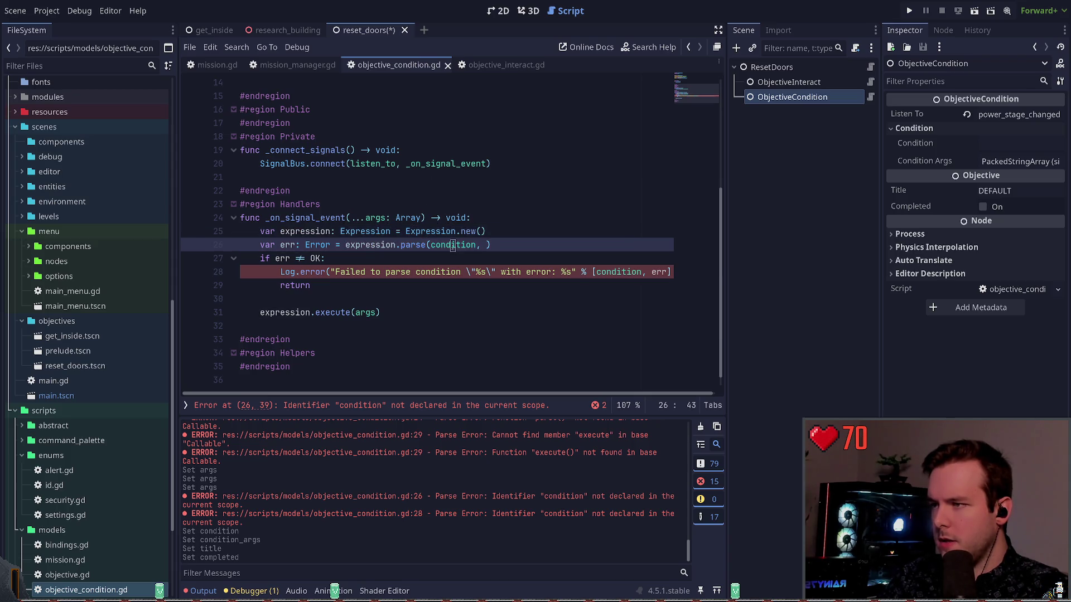
double_click(452, 245)
key("ctrl+v")
scroll(498, 223, "up", 5)
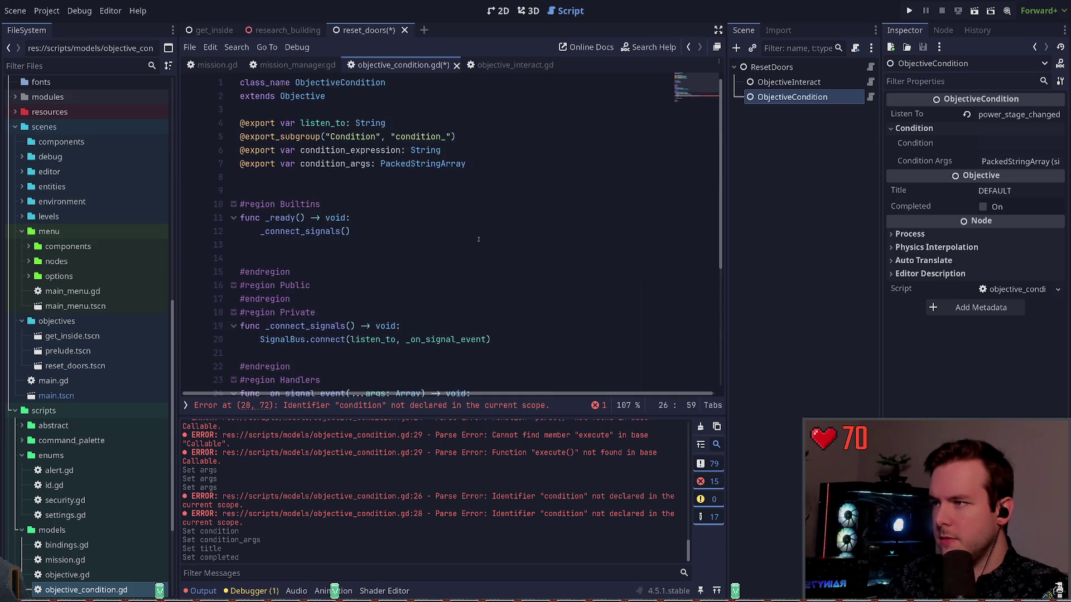
scroll(502, 234, "down", 5)
double_click(618, 272)
key("ctrl+v")
scroll(520, 253, "up", 5)
key("ctrl+s")
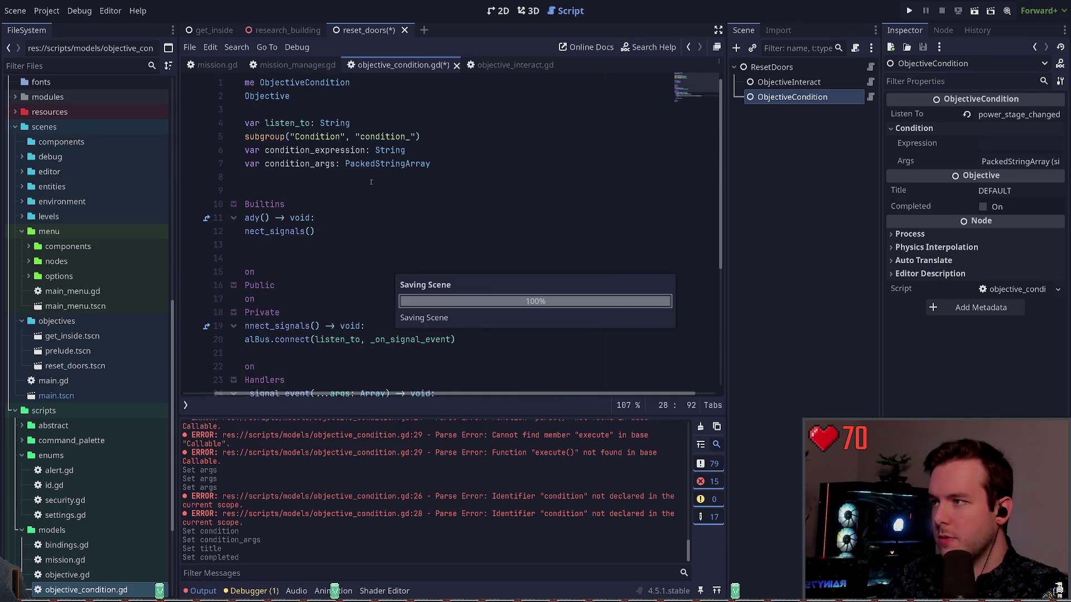
Step: Add condition_args as the second argument of the parse() call and save
double_click(301, 163)
key("ctrl+c")
scroll(349, 334, "down", 5)
scroll(350, 388, "left", 3)
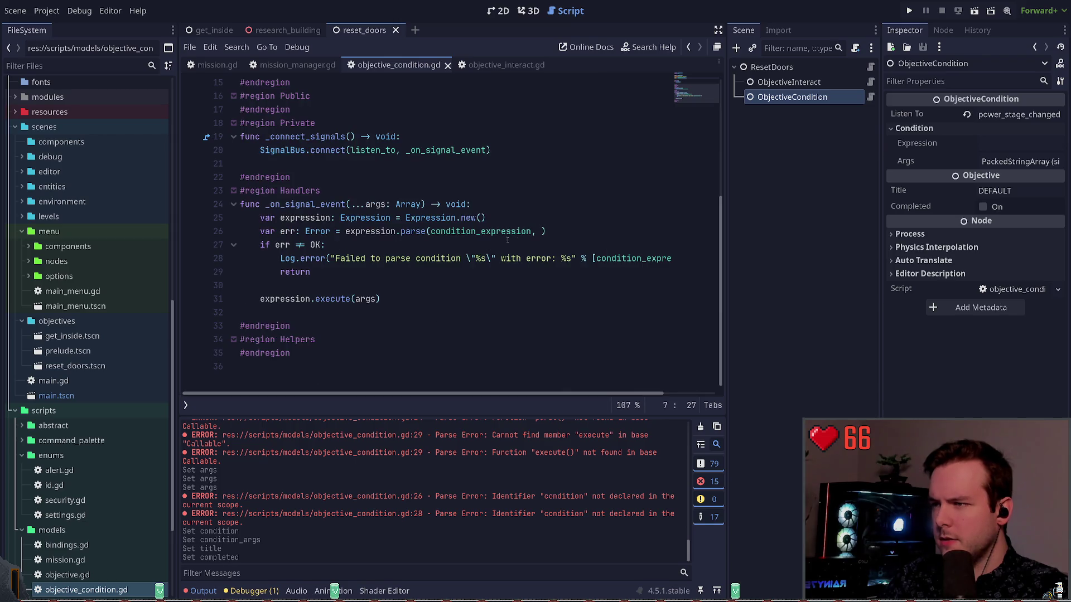
scroll(502, 251, "up", 1)
left_click(541, 245)
key("ctrl+v")
key("ctrl+s")
Step: Begin turning the expression.execute(args) line into an if statement
scroll(368, 318, "down", 1)
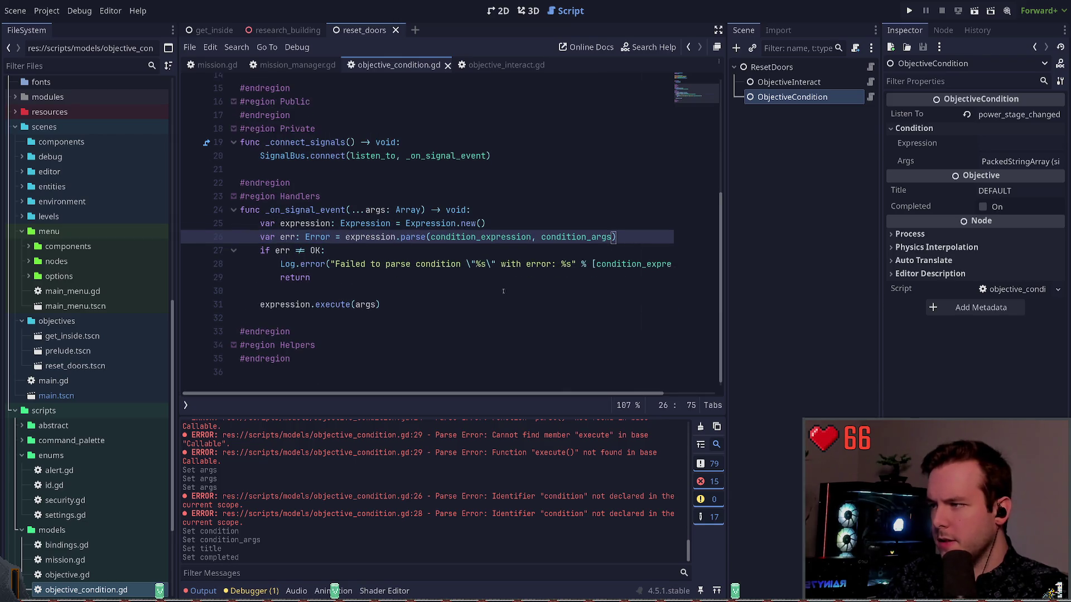
left_click(361, 313)
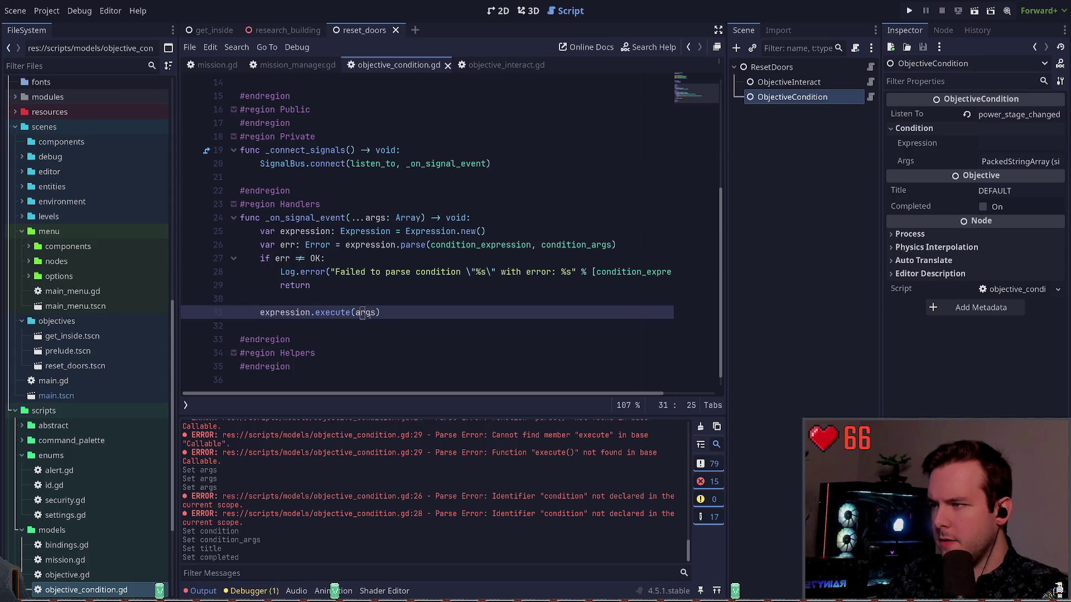
left_click(366, 298)
left_click_drag(366, 298, 331, 314)
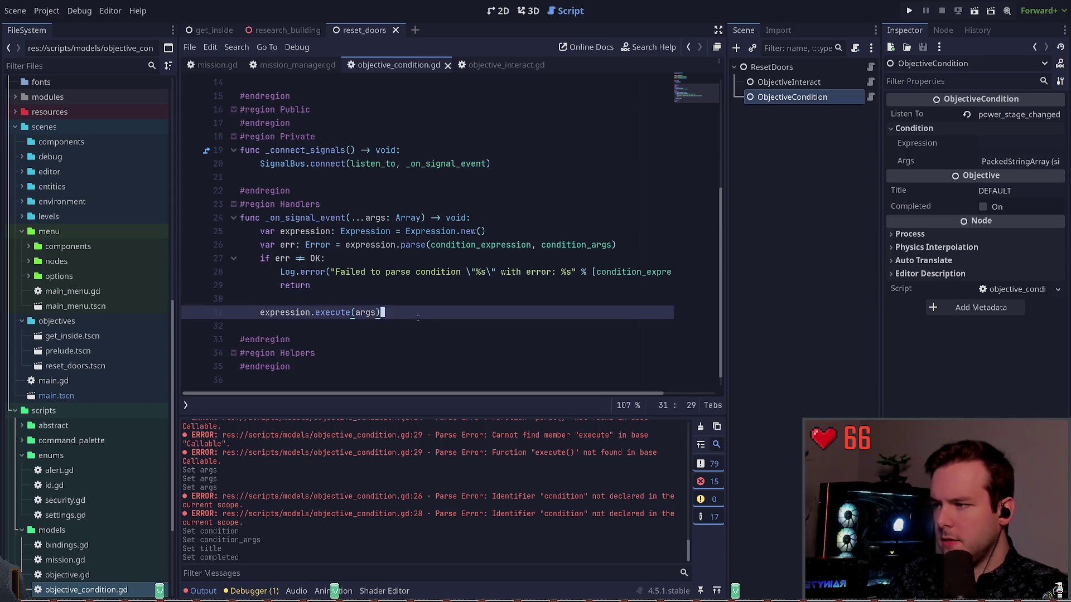
key("Left")
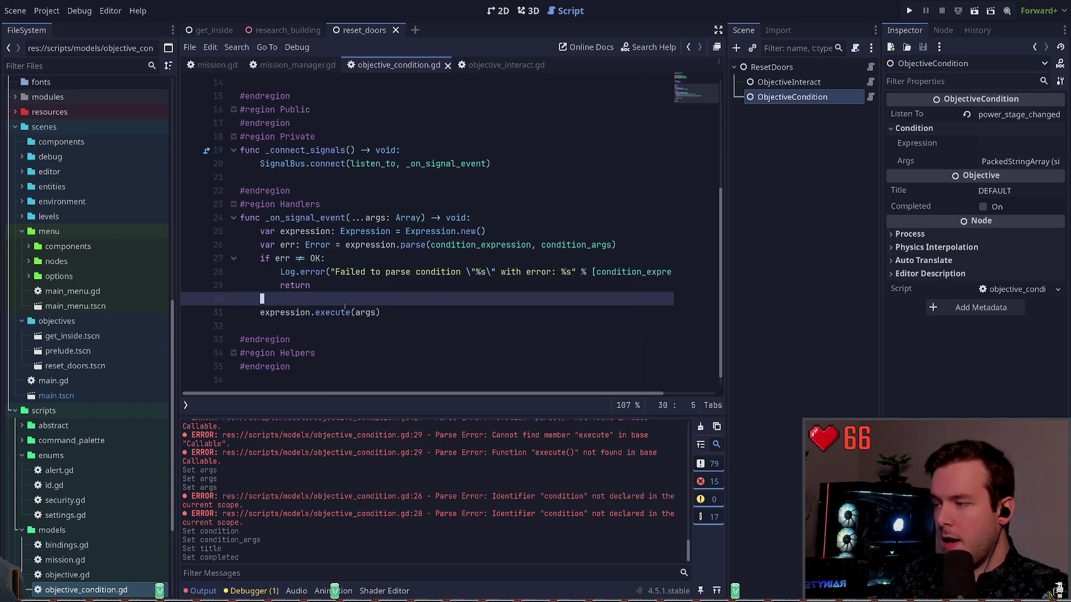
key("Down")
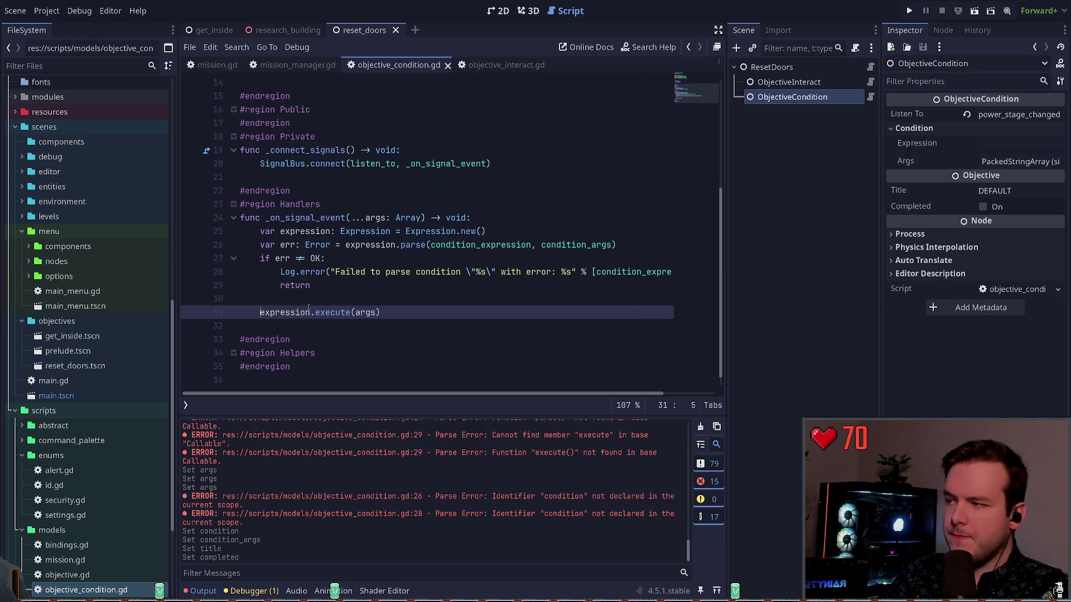
type("if")
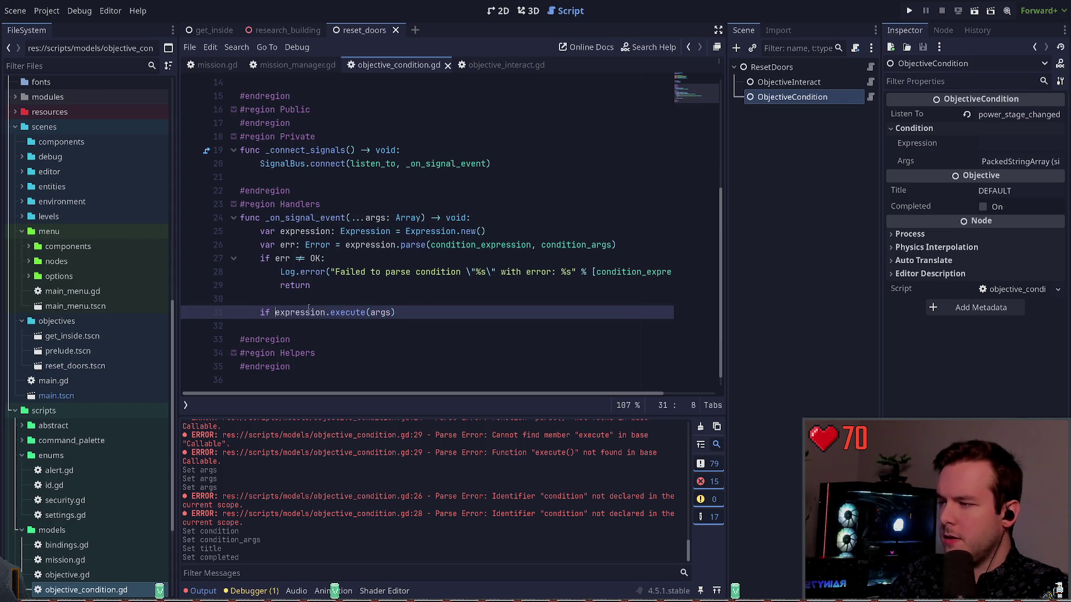
Step: End the if line with 'and not completed:', add a 'completed = true' body, and save
key("End")
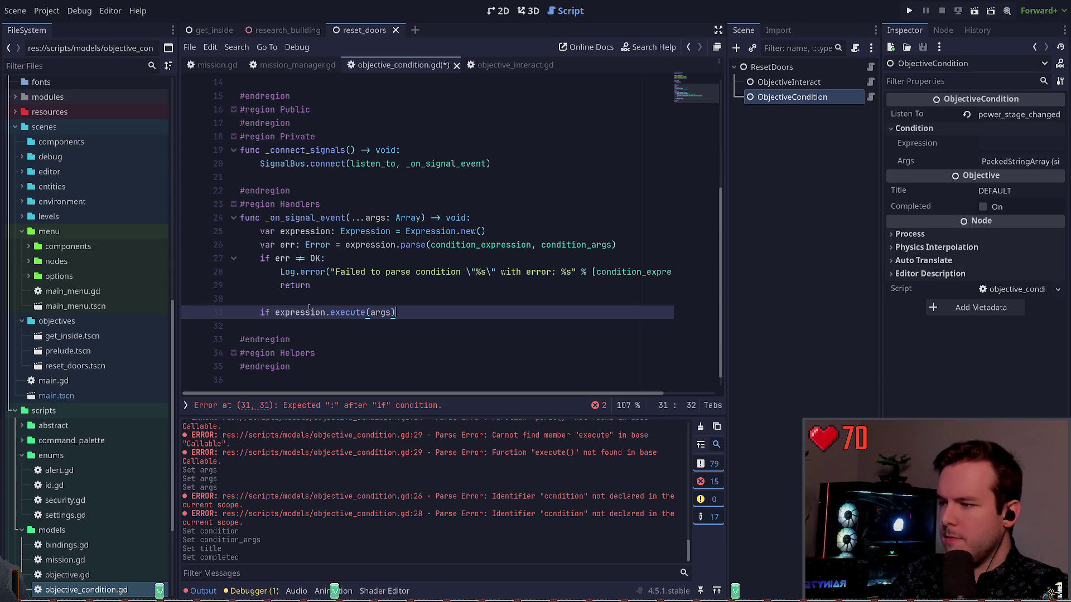
type("and not completed:")
key("Return")
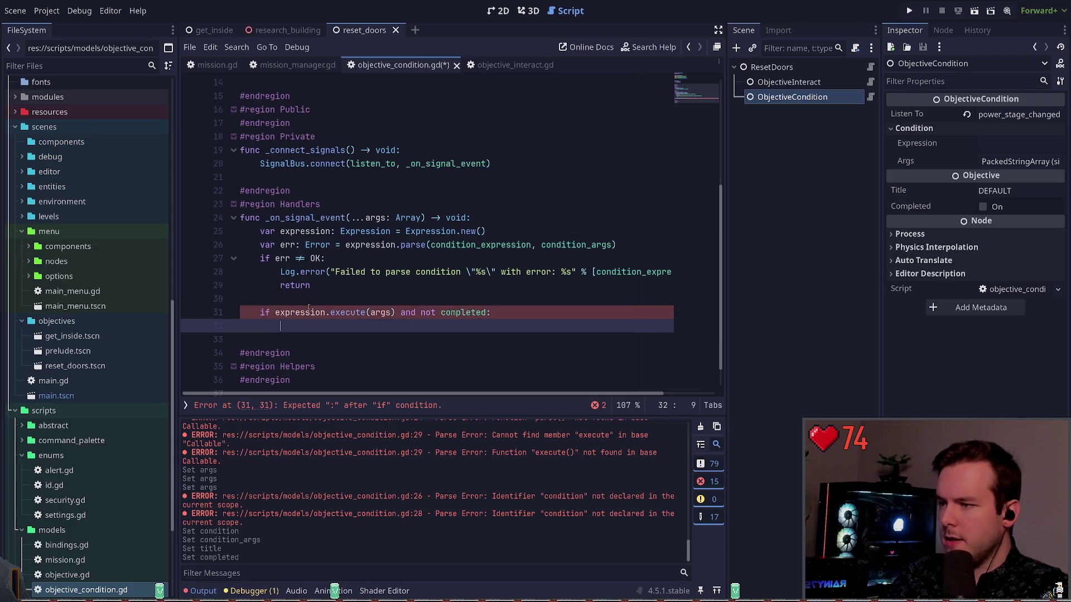
type("completed = true")
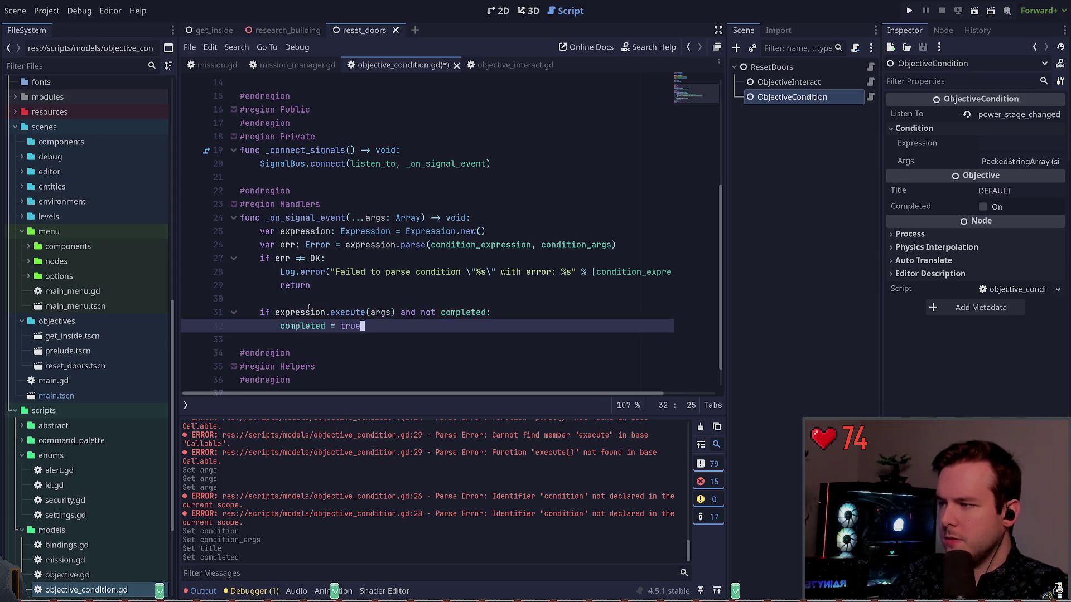
key("ctrl+s")
Step: Insert '== true' after execute(args) in the if condition
key("Up")
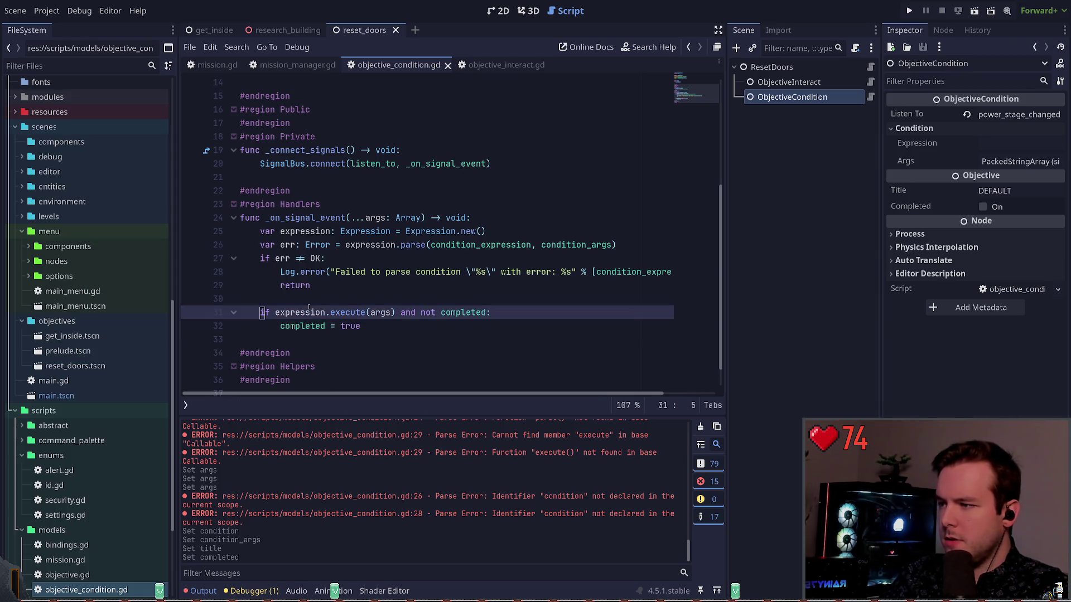
key("ctrl+Left")
key("ctrl+Left")
key("ctrl+Right")
key("ctrl+Right")
key("ctrl+Right")
key("Right")
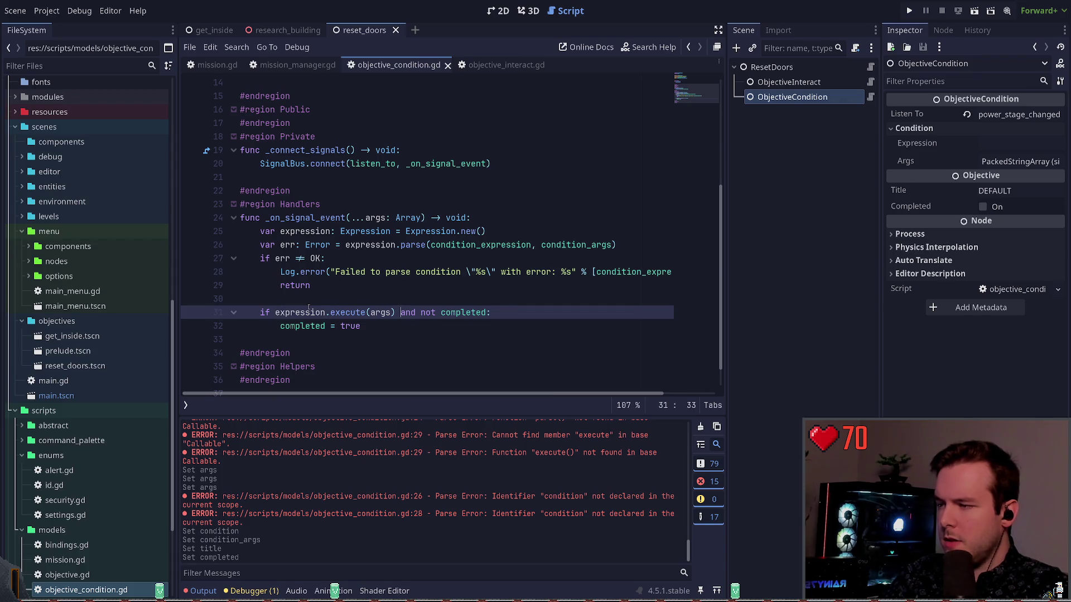
type("== true")
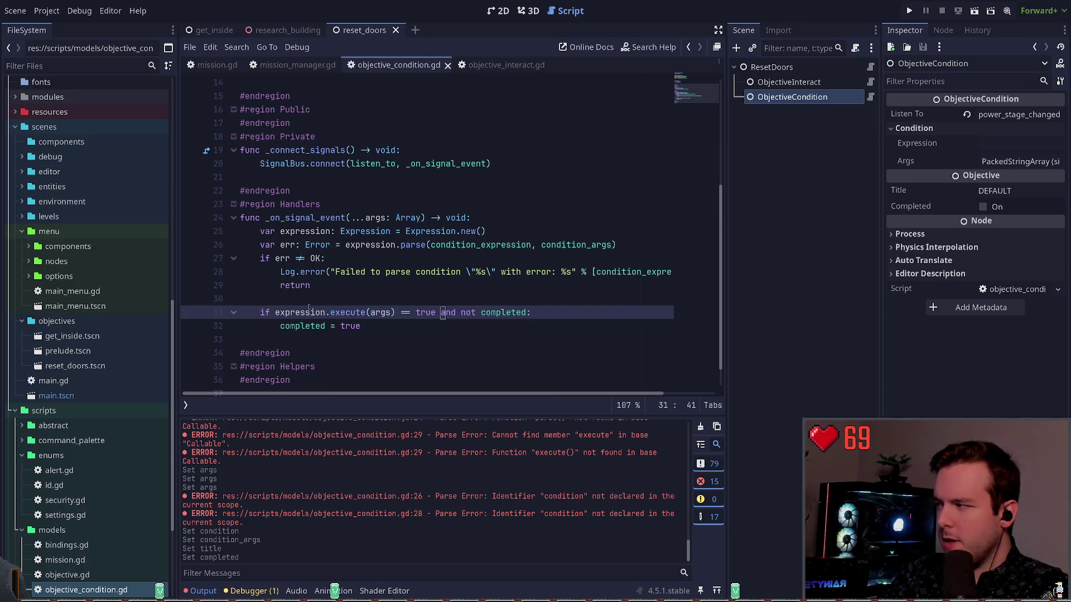
key("Up")
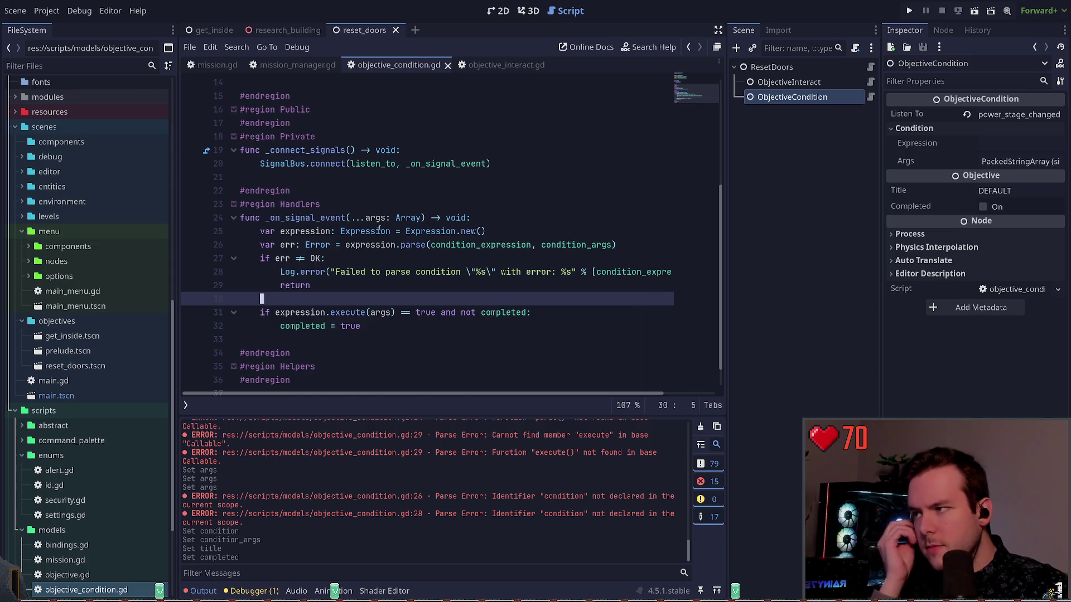
scroll(423, 223, "up", 5)
Step: Fix the String type hint on the condition_expression declaration after a typo
left_click(422, 163)
key("Up")
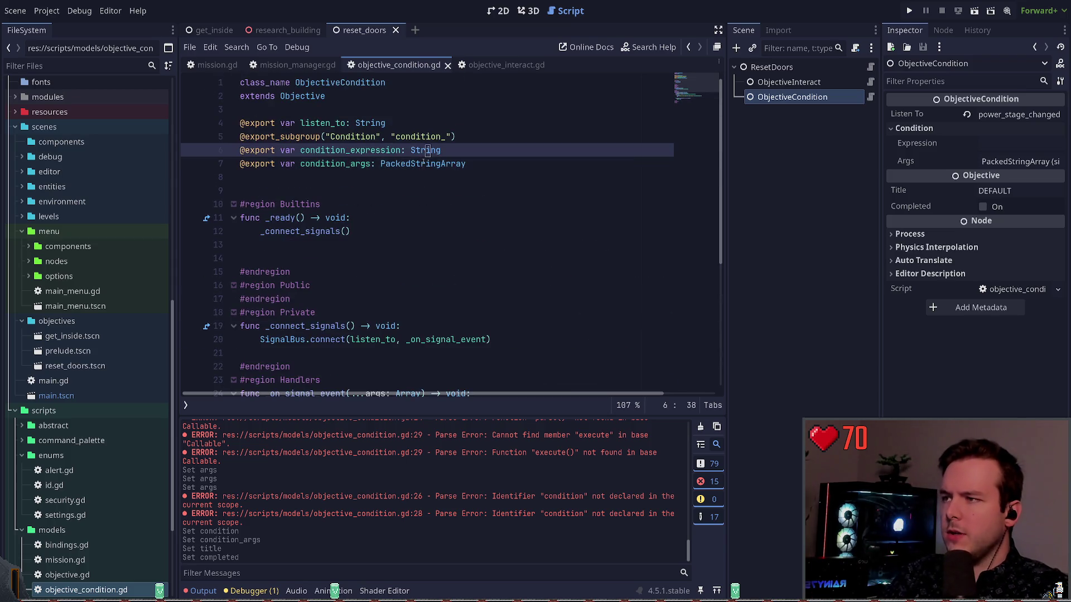
key("BackSpace")
key("BackSpace")
key("BackSpace")
key("Delete")
key("Delete")
key("Delete")
type("ultili")
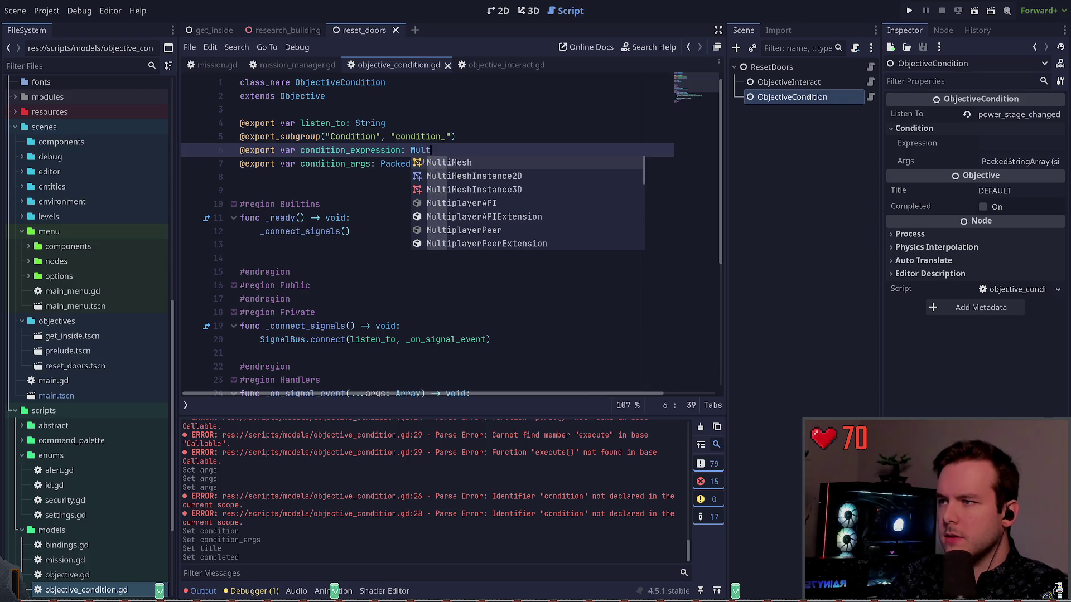
key("BackSpace")
key("BackSpace")
key("BackSpace")
type("St")
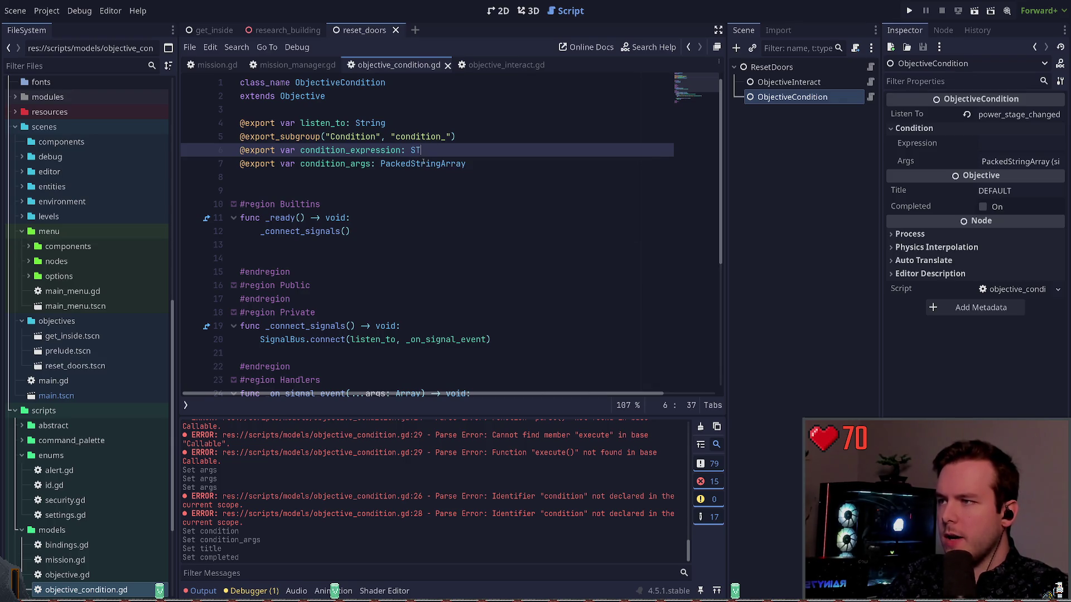
type("ring")
key("Home")
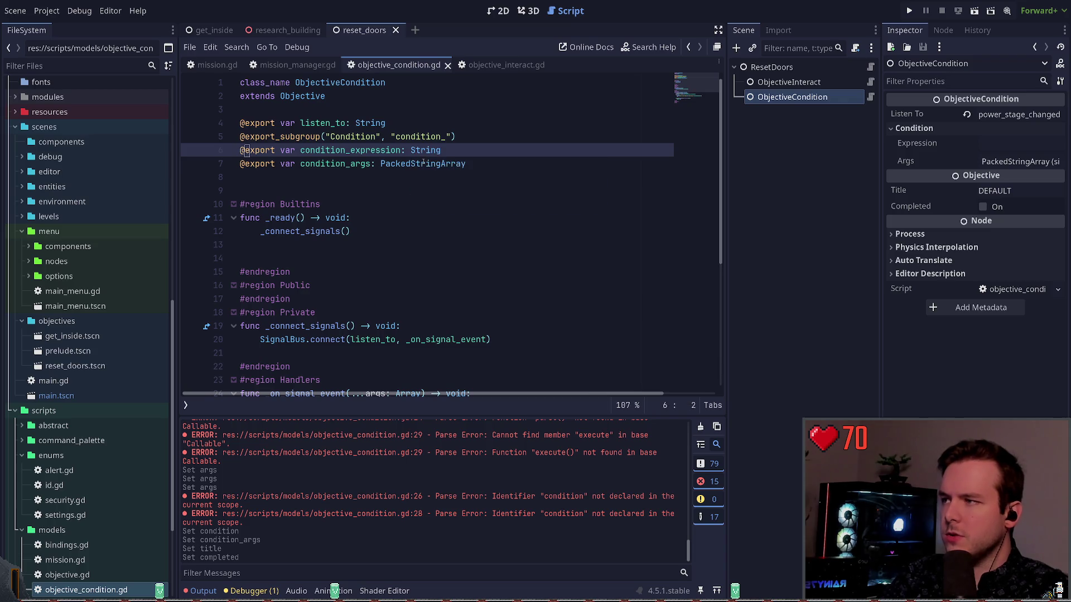
key("ctrl+Right")
key("Left")
type("_mu")
key("Return")
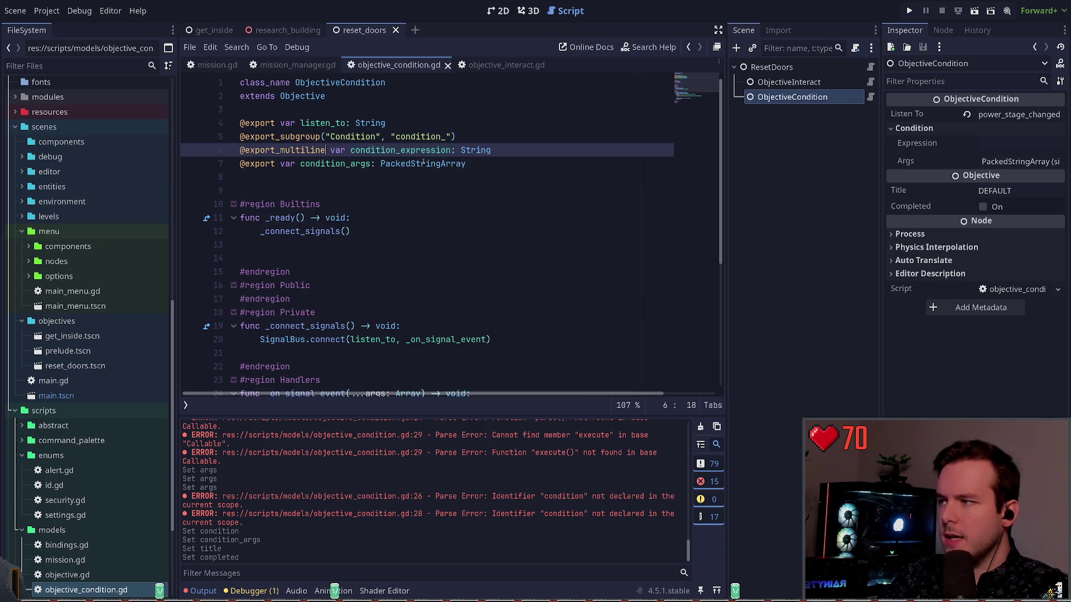
left_click(982, 180)
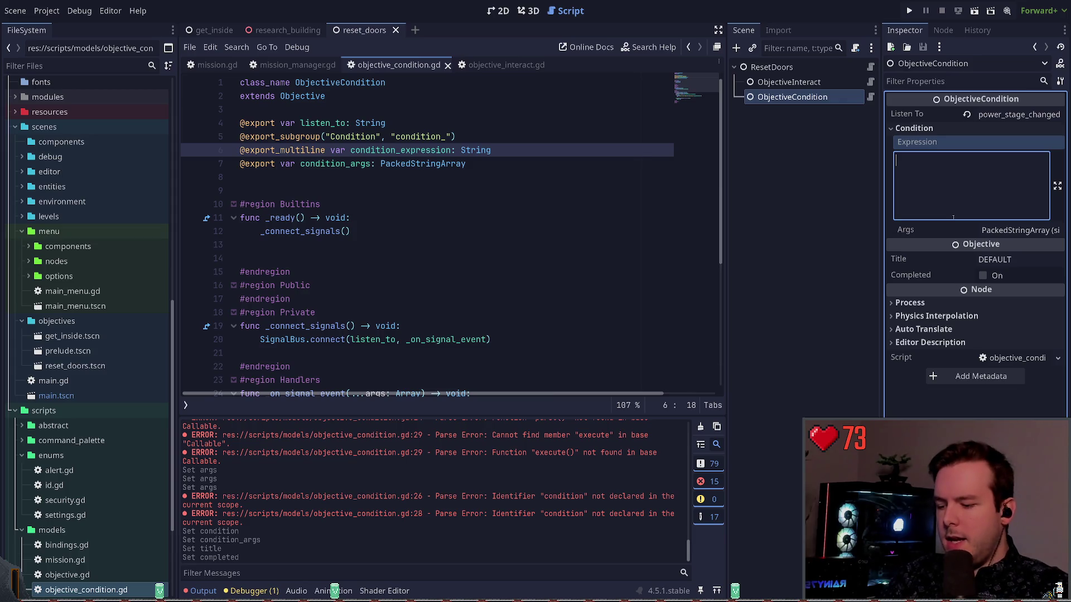
Step: Clear the test text and enter 'stage == Stage.OFF' in the Expression box
type("func")
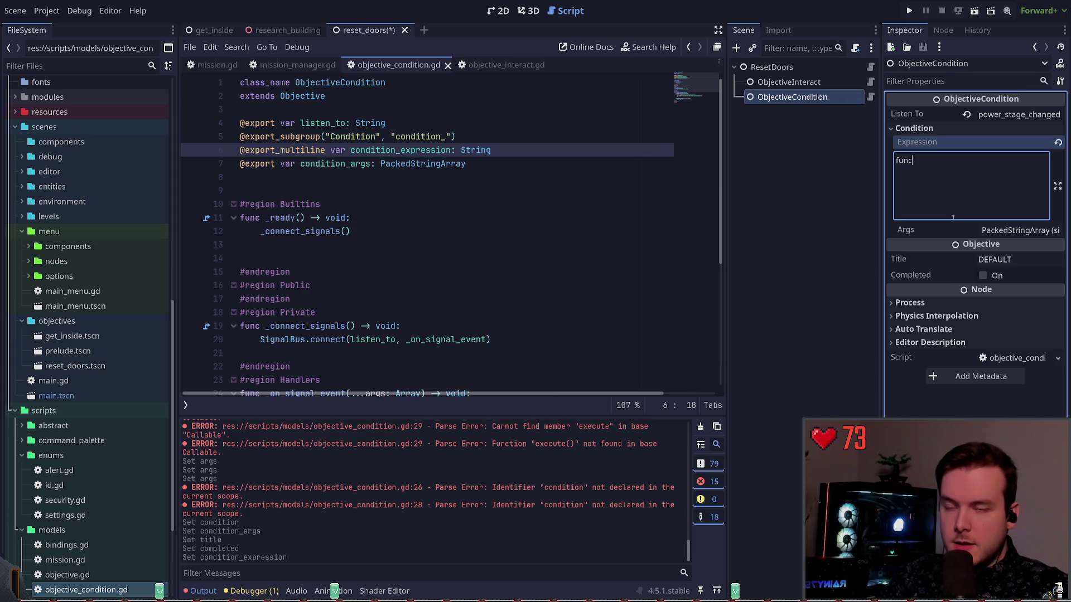
type("(")
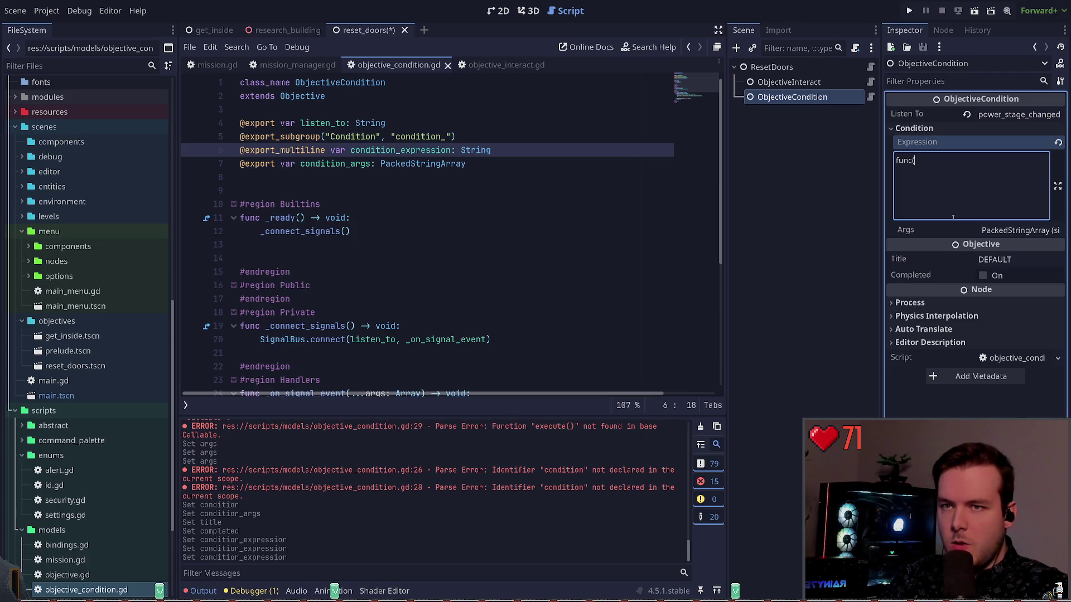
key("ctrl+a")
key("BackSpace")
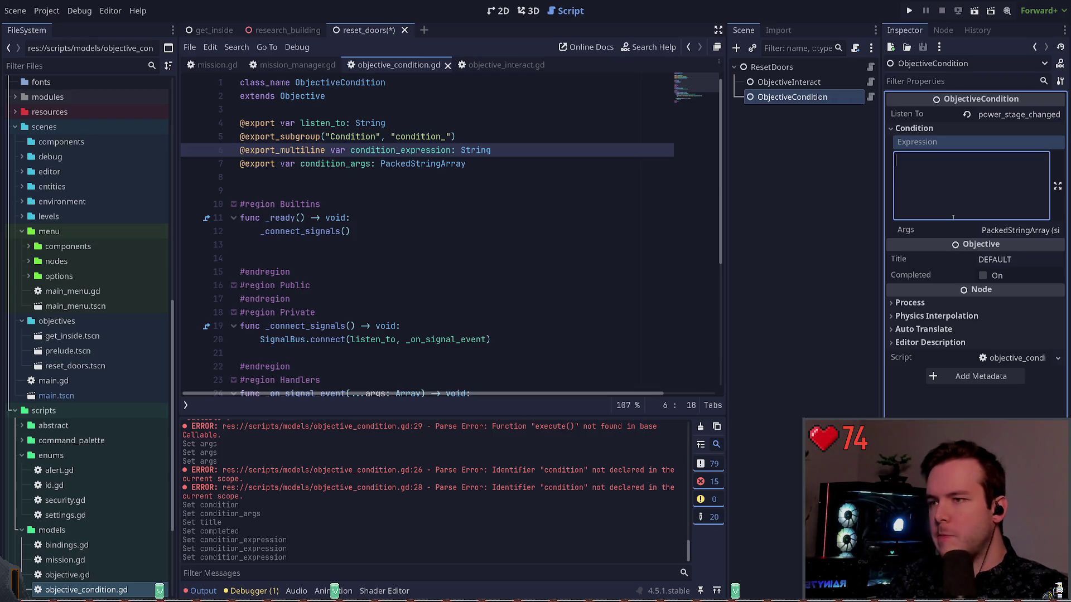
scroll(456, 300, "down", 5)
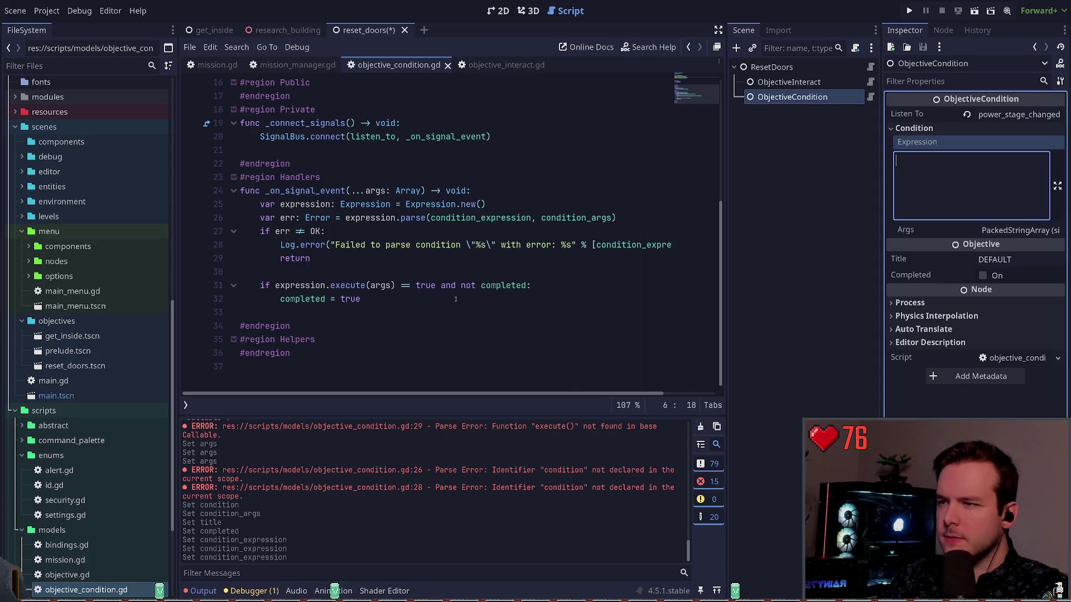
type("id")
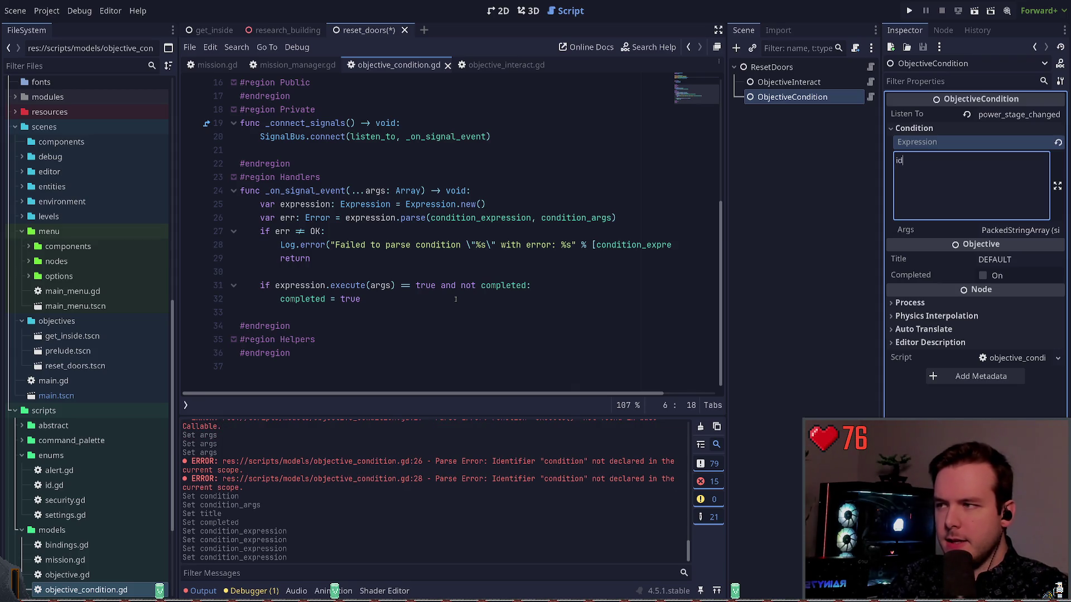
type(" ==")
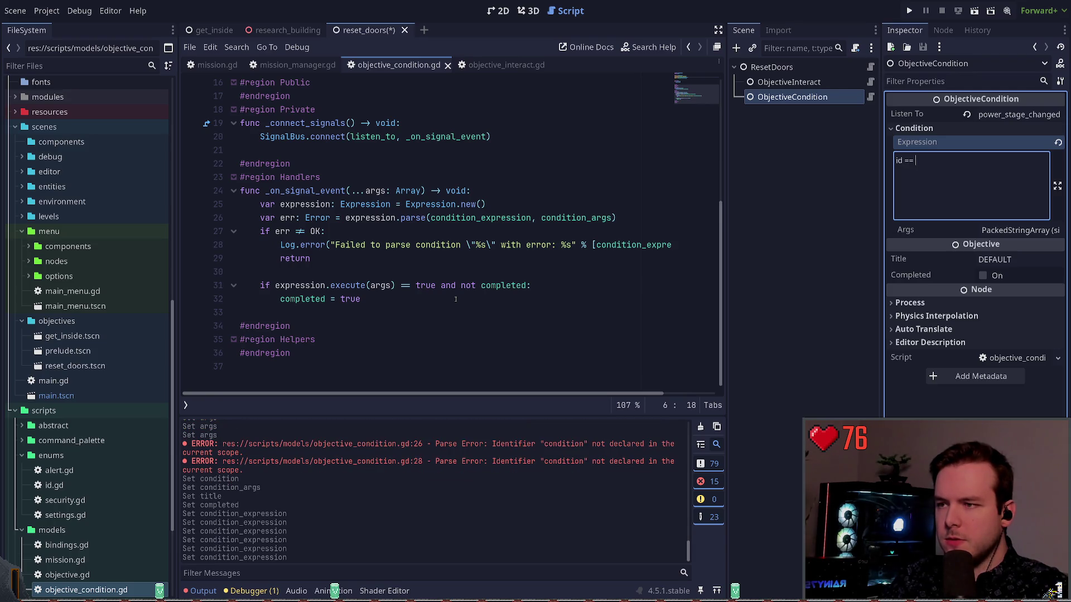
type(" ID.")
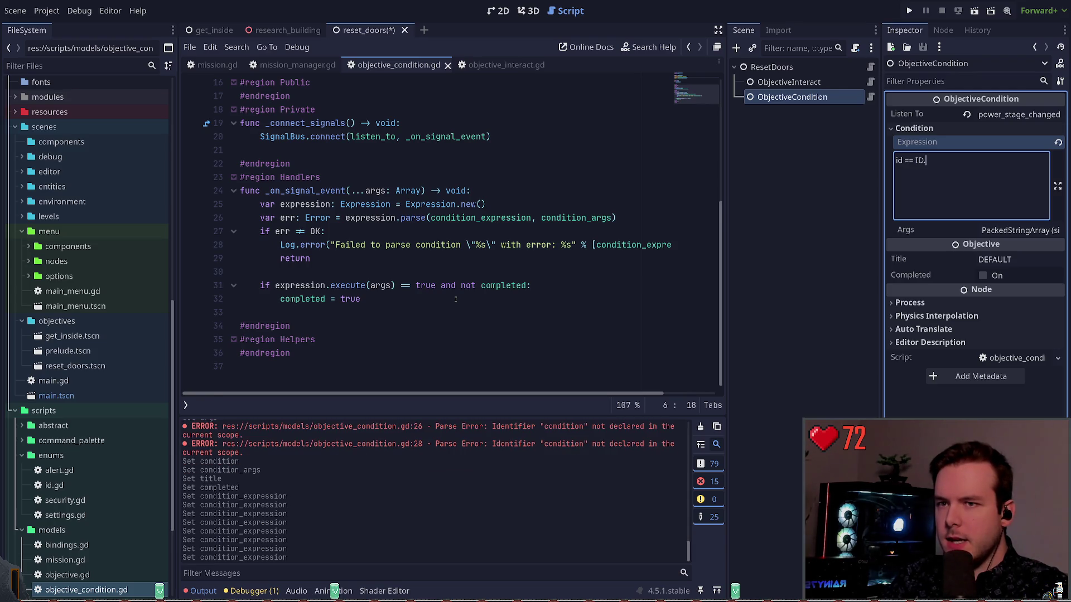
key("BackSpace")
key("BackSpace")
key("BackSpace")
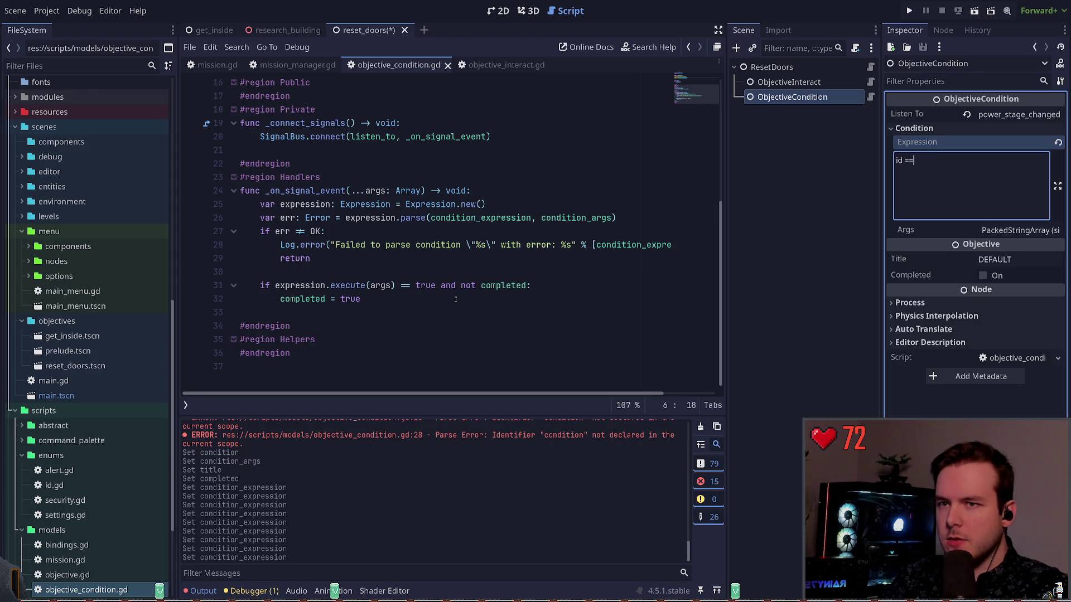
type("stage == Stage.")
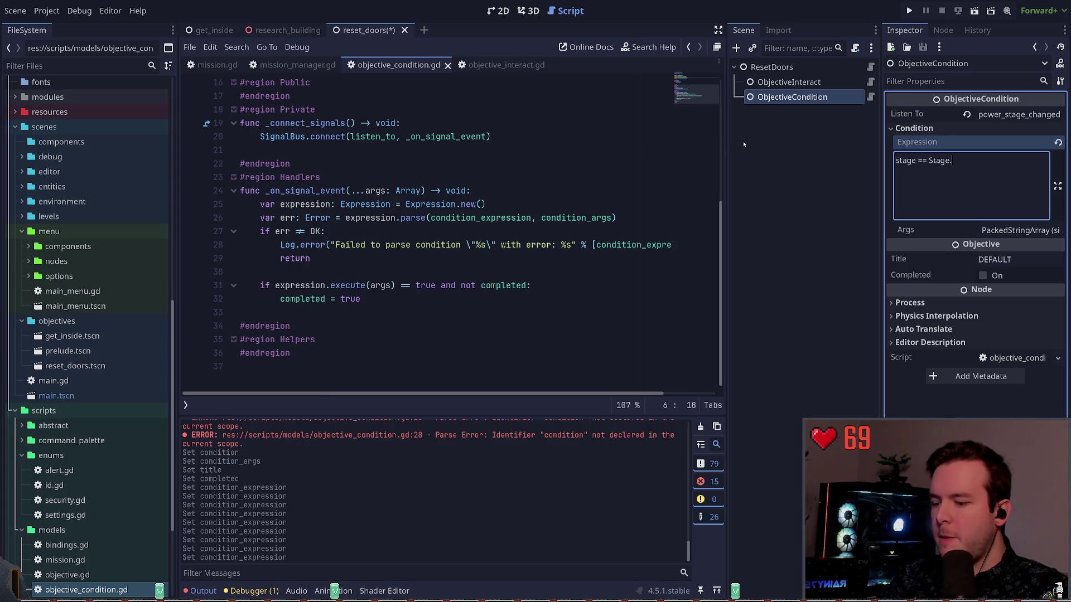
type("OFF")
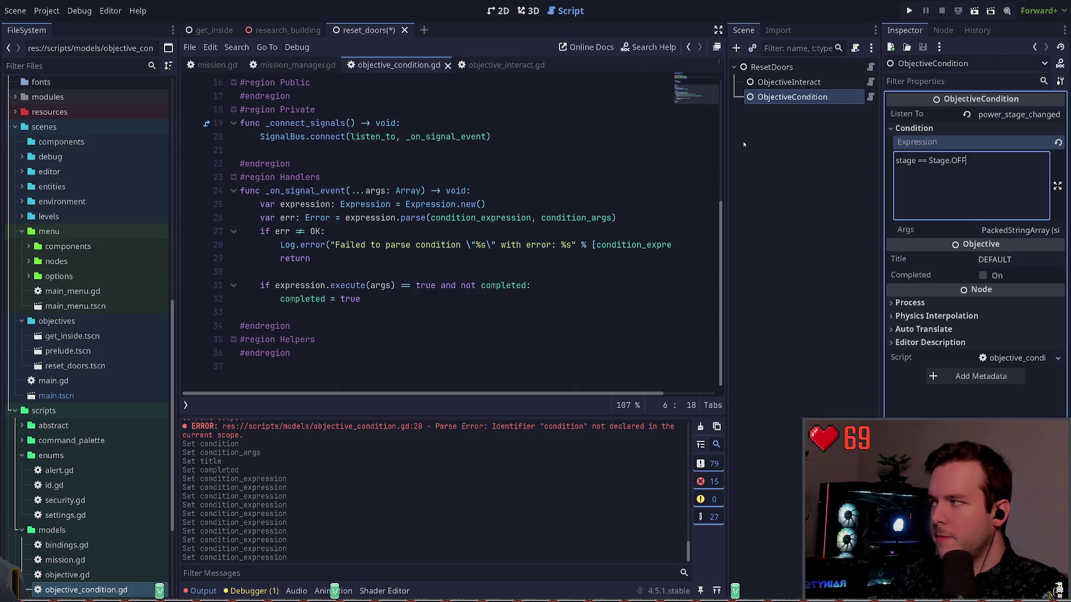
Step: Prefix Stage with PowerPanel. for 'stage == PowerPanel.Stage.OFF' and save the reset_doors scene
left_click(610, 163)
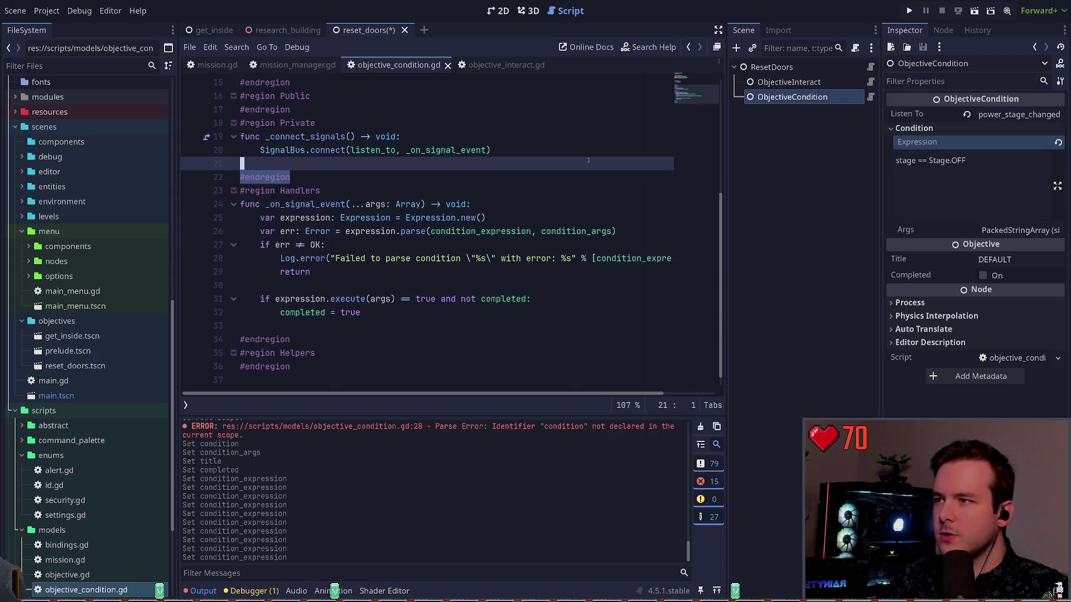
key("ctrl+s")
key("Down")
key("Down")
key("Down")
left_click(929, 161)
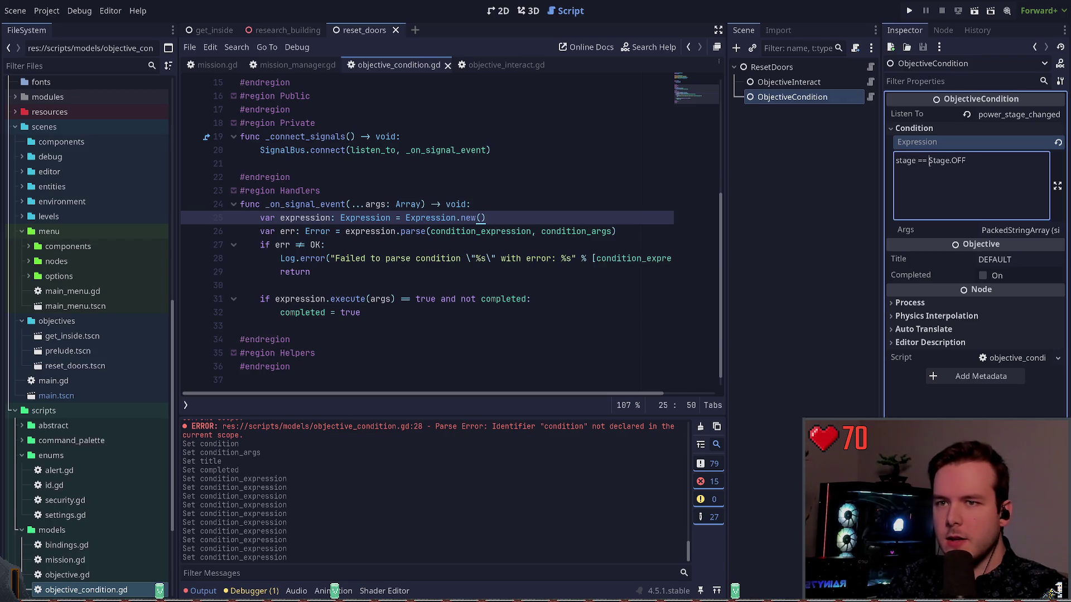
type("Power")
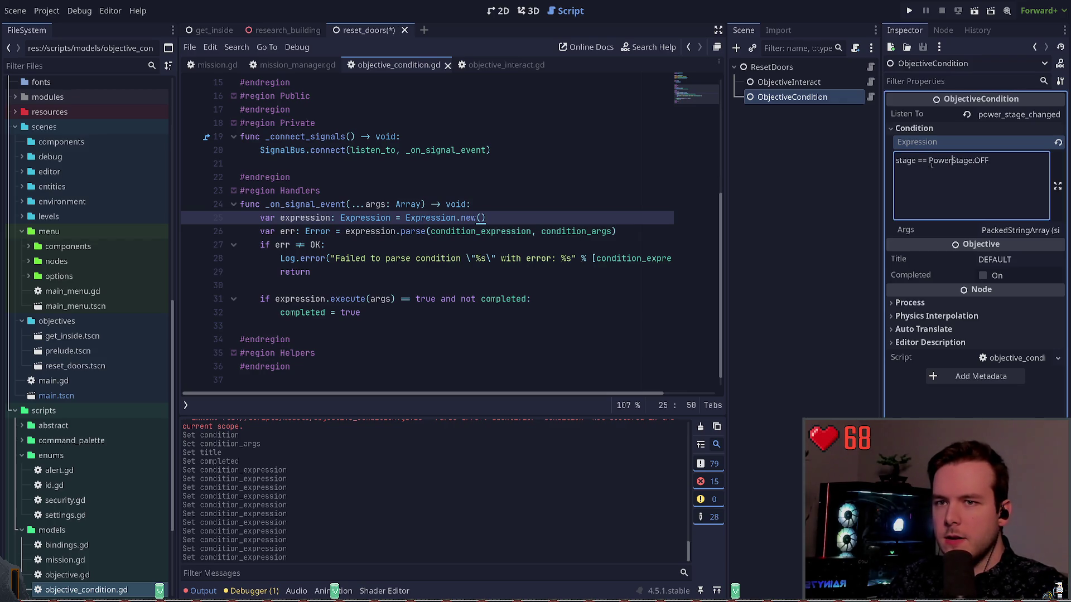
type("Panel")
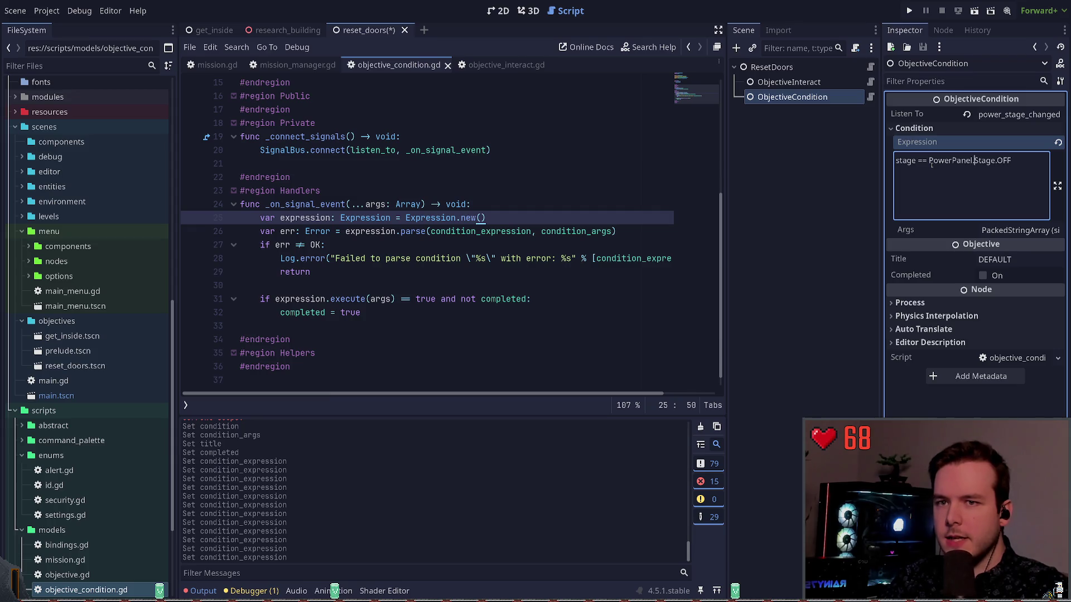
type(".")
left_click(601, 197)
key("ctrl+s")
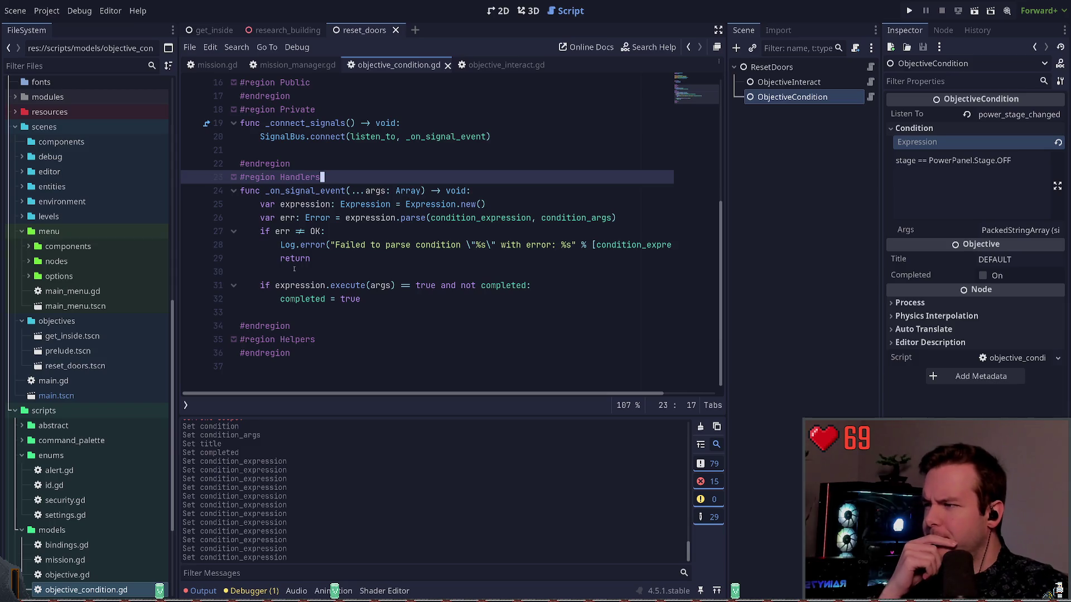
Step: Add an _evaluate_expression() call in _ready after _connect_signals()
scroll(355, 319, "up", 2)
scroll(355, 319, "down", 2)
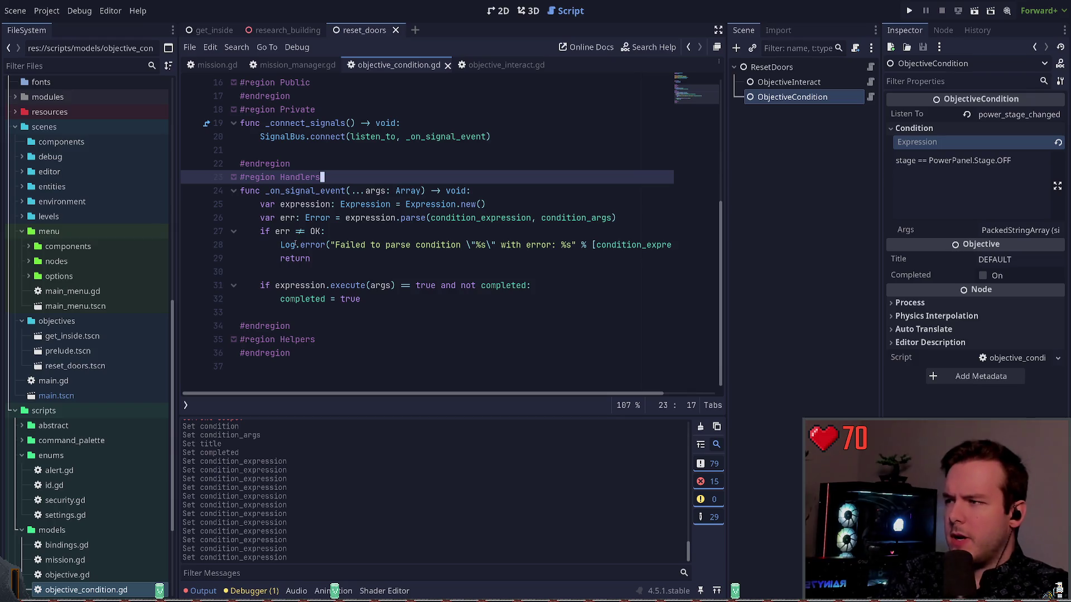
scroll(406, 204, "up", 4)
left_click(454, 191)
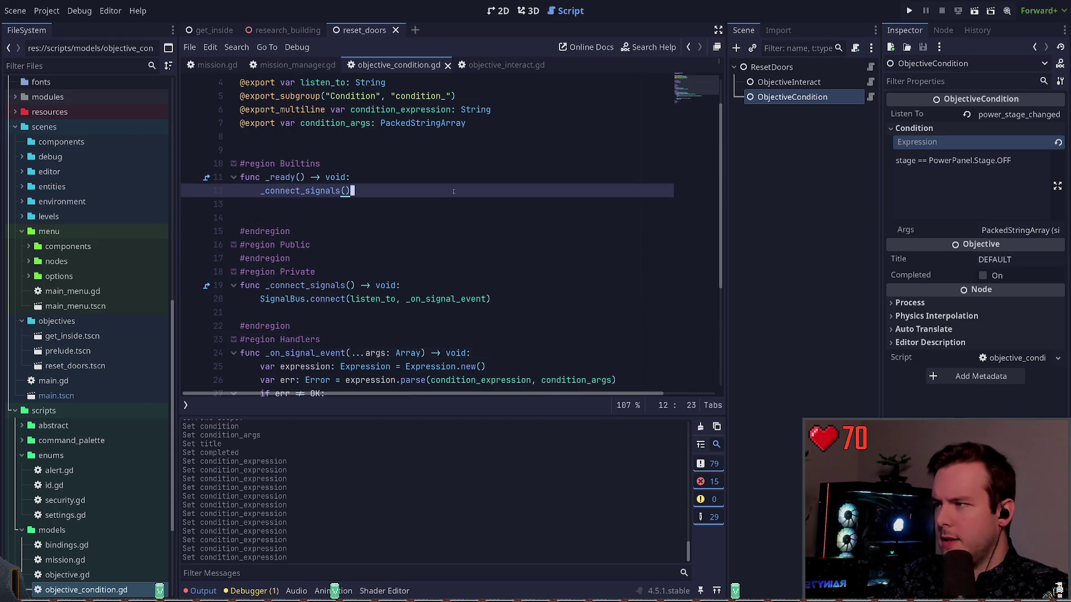
key("Down")
key("Tab")
type("_")
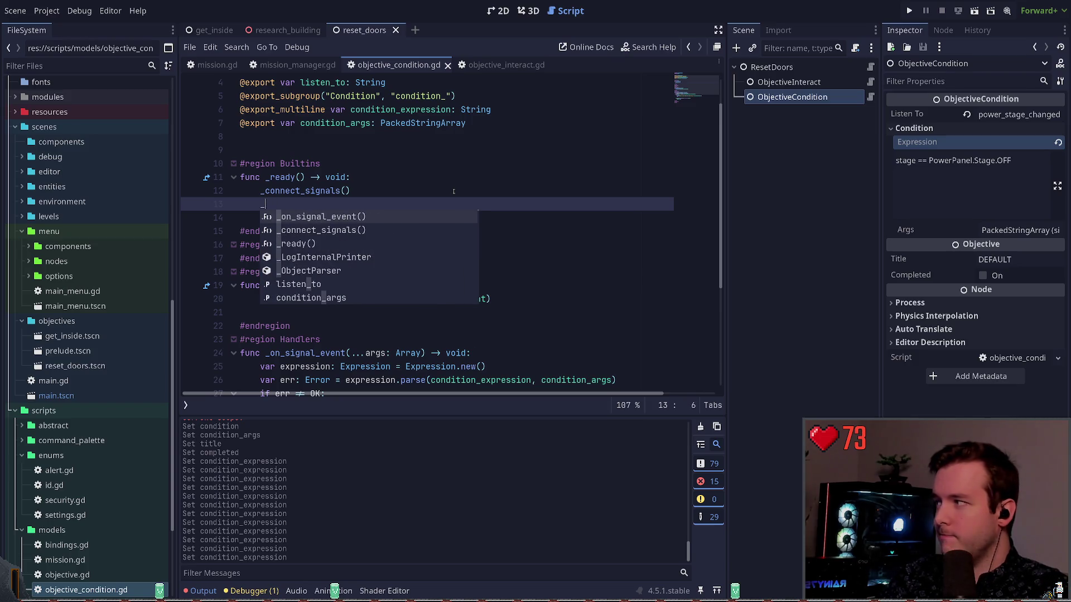
type("evaluate_exp")
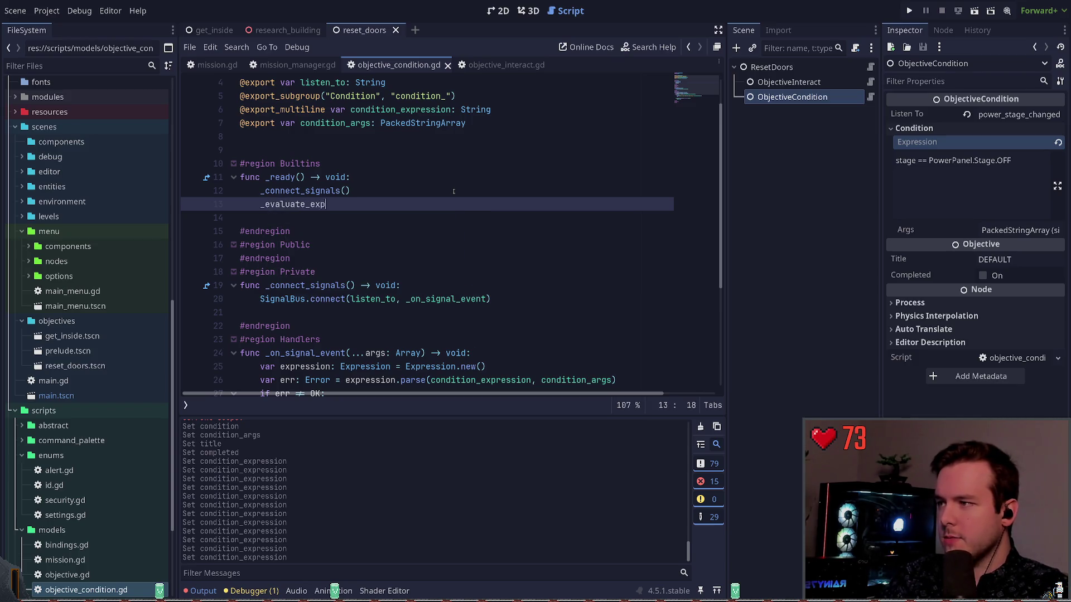
type("ression()")
Step: Insert blank lines below _connect_signals and start a new func declaration
scroll(413, 194, "down", 2)
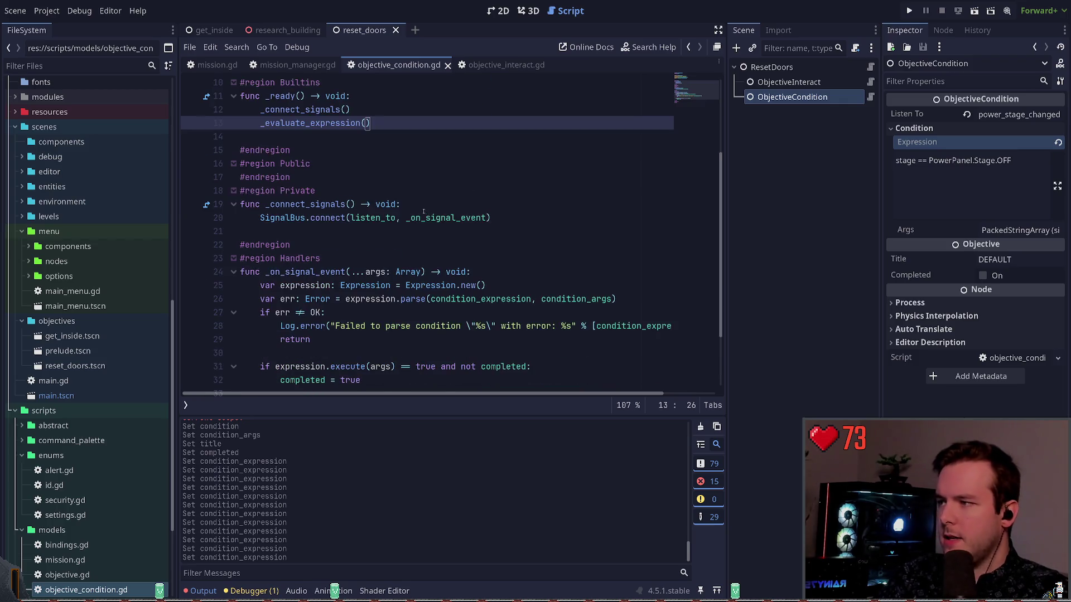
left_click(373, 196)
key("Down")
key("Down")
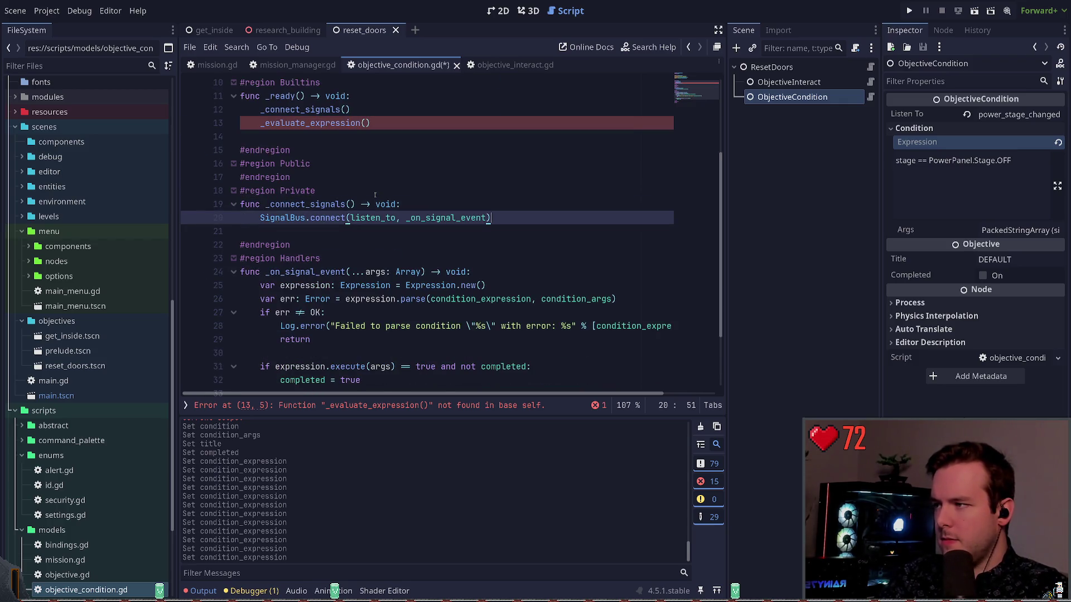
key("Down")
key("Return")
key("Return")
key("Up")
type("func _se")
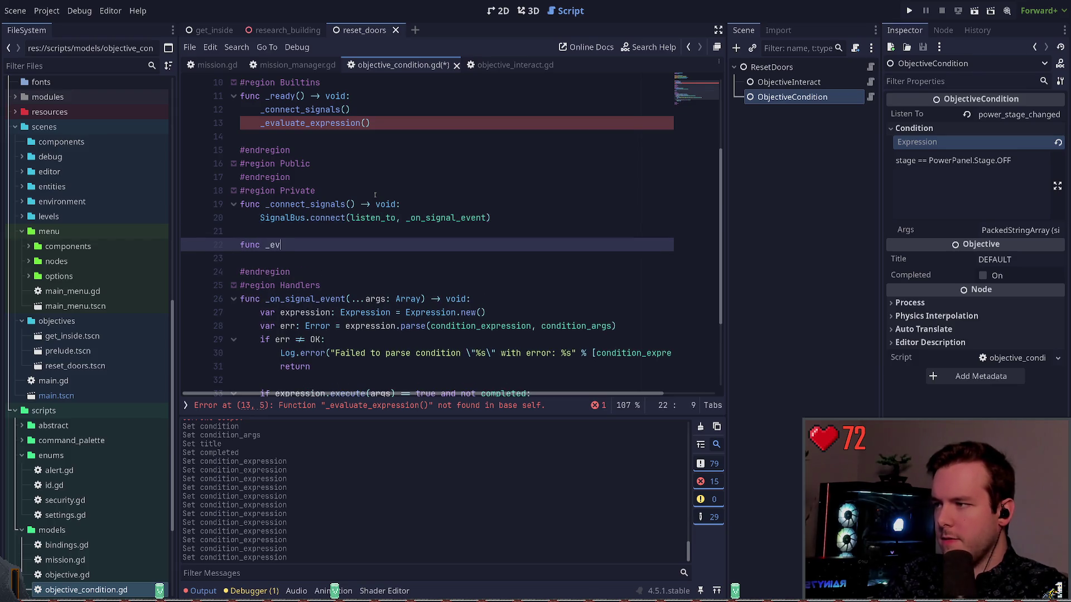
key("Return")
Step: Define _evaluate_expression() -> void with a pass body and save the script
key("ctrl+z")
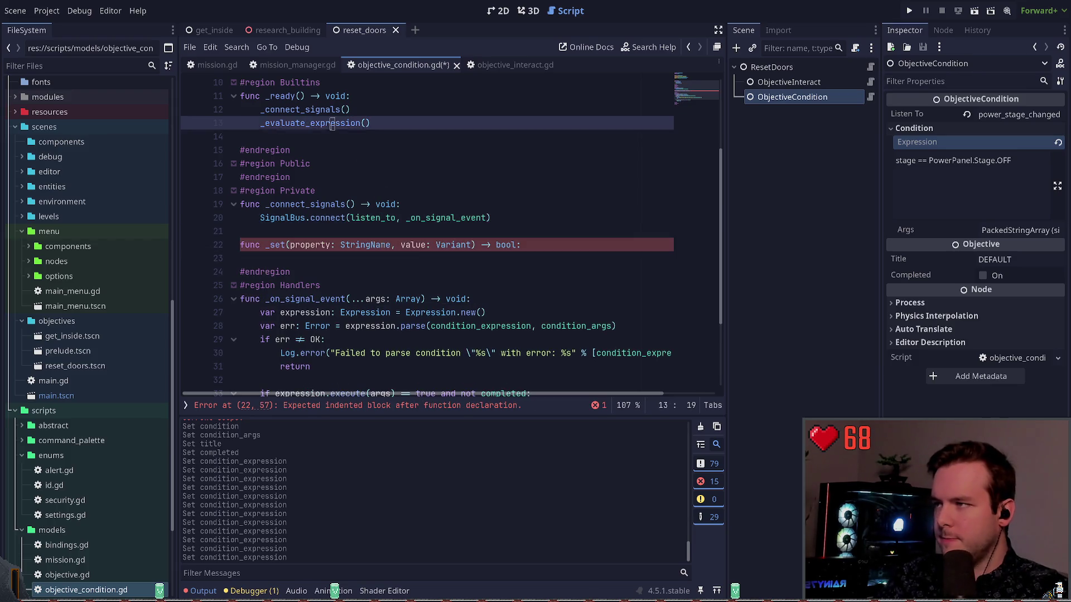
left_click_drag(265, 246, 520, 246)
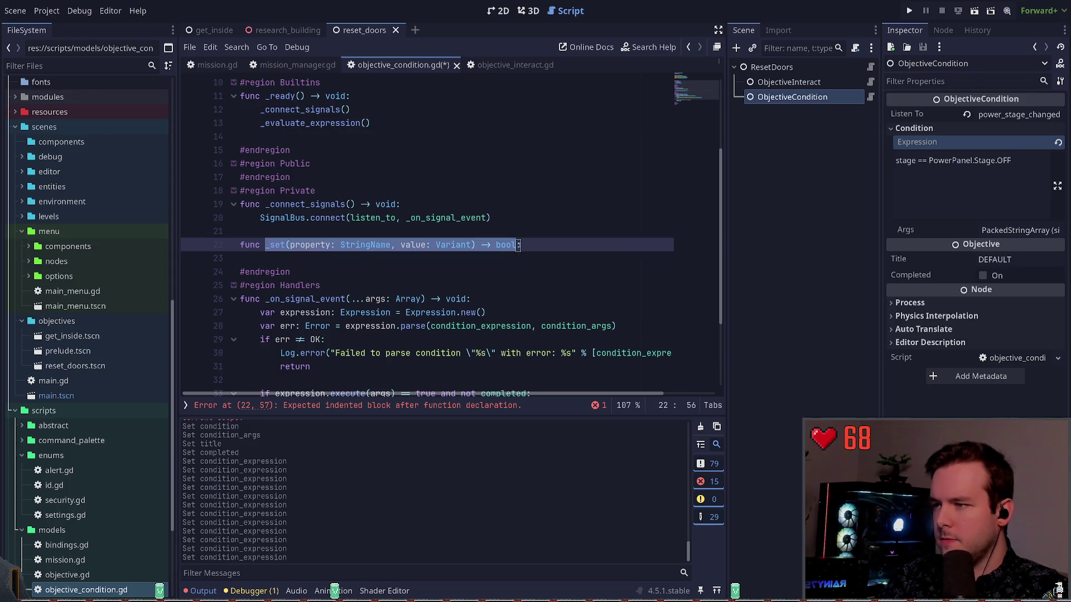
type("_evaluate_expression")
type("()")
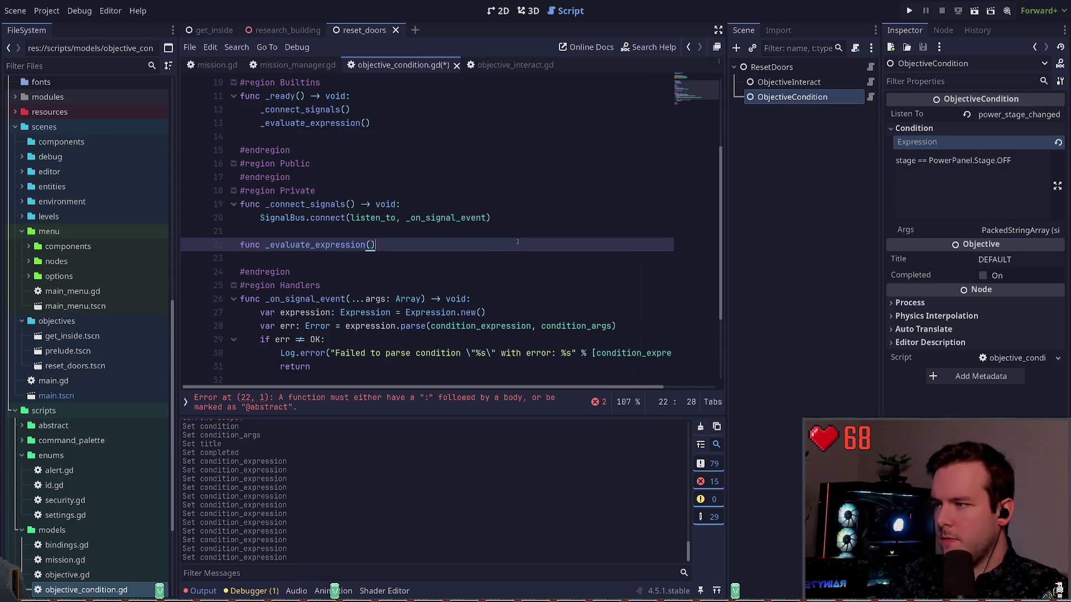
type(" -> void:")
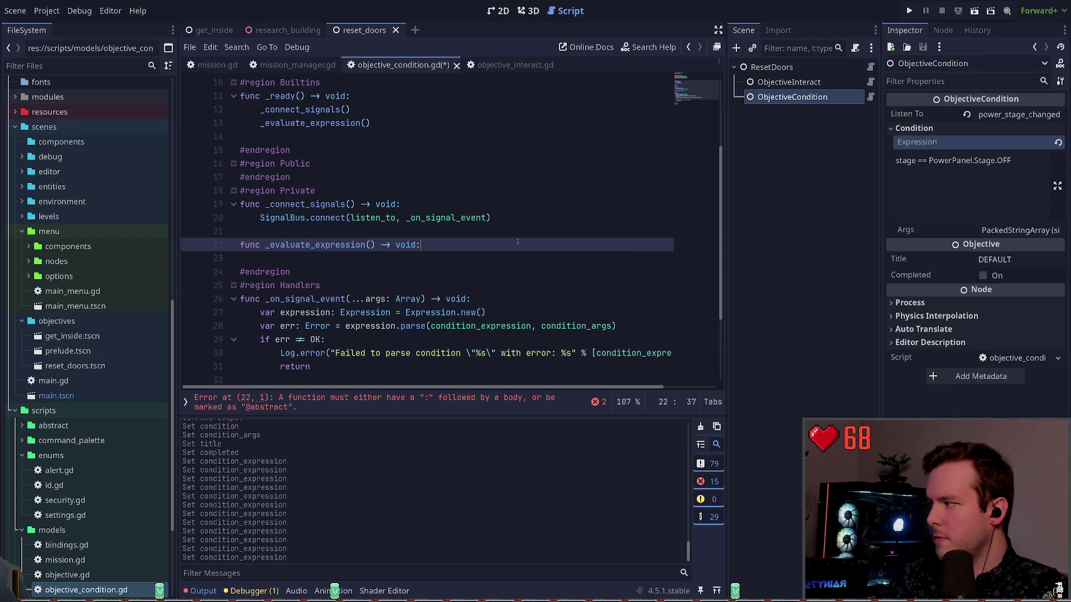
key("Return")
type("pass")
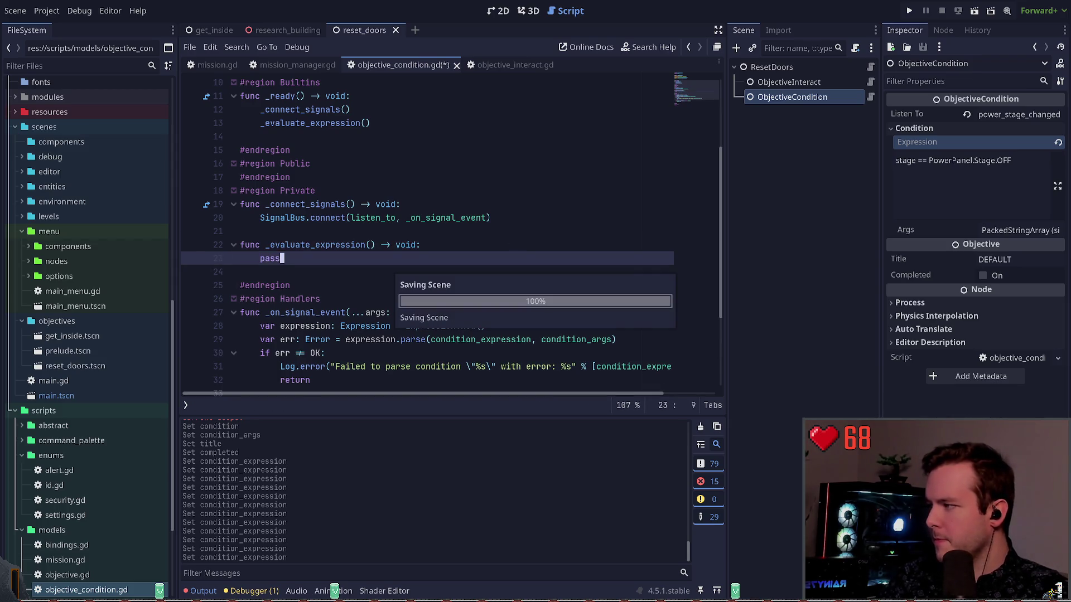
key("ctrl+s")
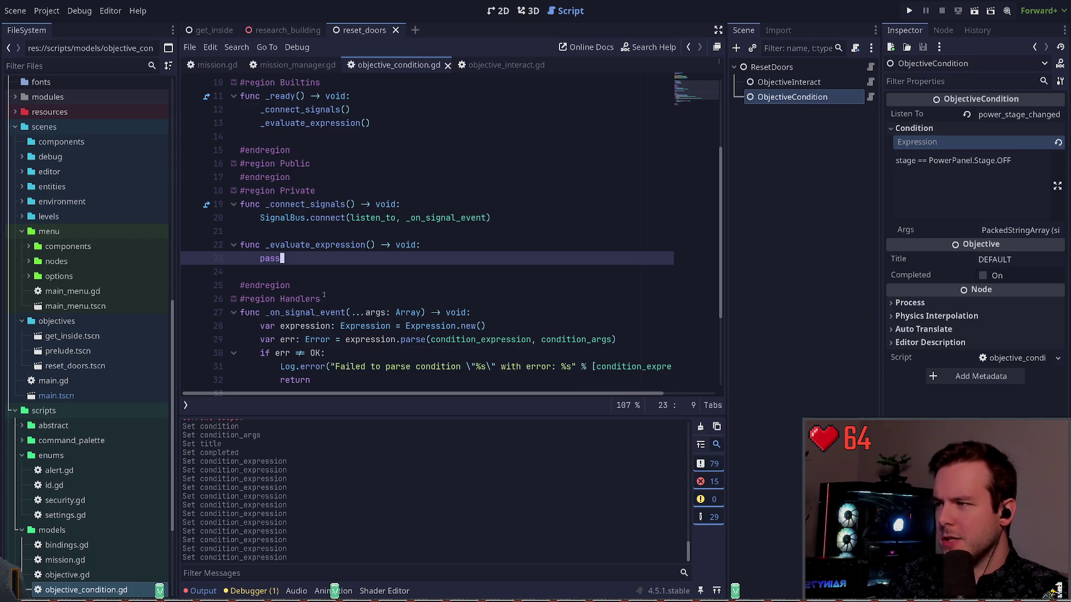
Step: Paste the _on_signal_event body over pass in _evaluate_expression
key("Down")
key("Up")
scroll(333, 285, "down", 3)
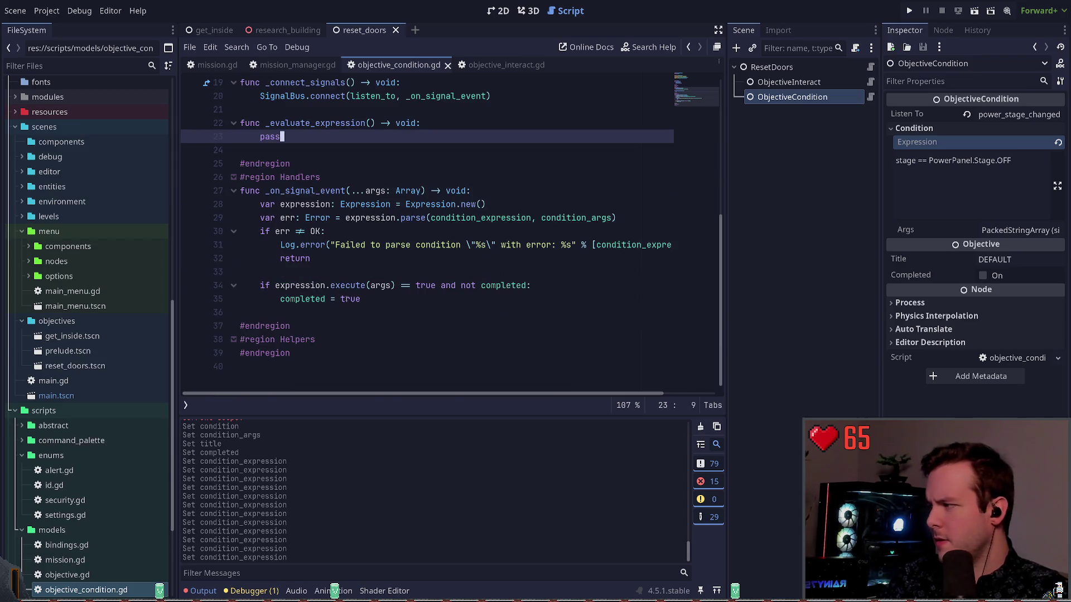
scroll(355, 298, "up", 1)
left_click_drag(360, 312, 260, 218)
key("ctrl+c")
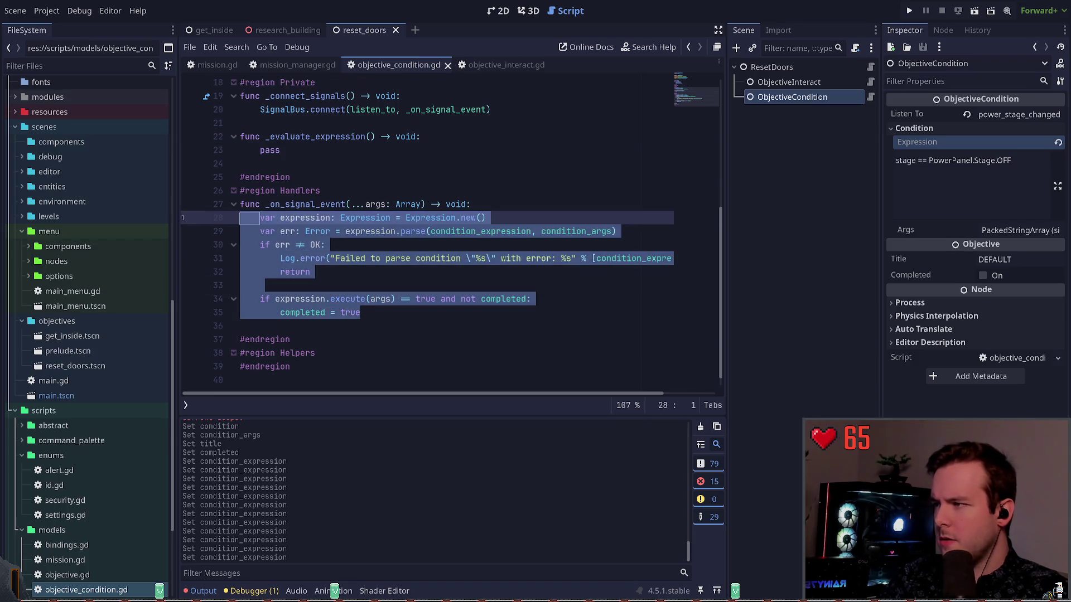
left_click_drag(280, 150, 259, 150)
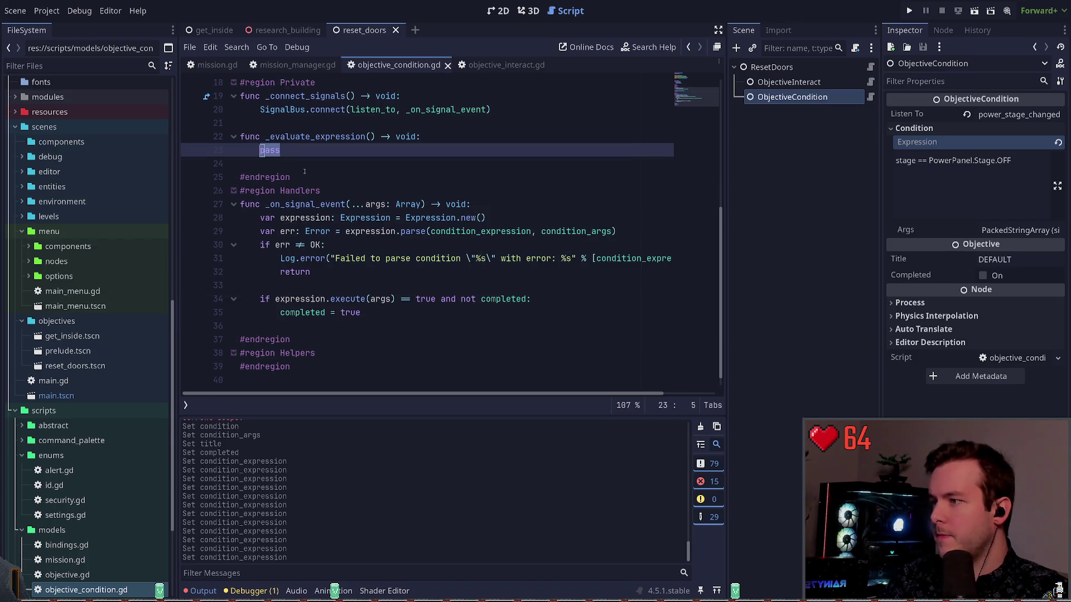
key("ctrl+v")
Step: Move the execute if-check out of _evaluate_expression into _on_signal_event
left_click(488, 150)
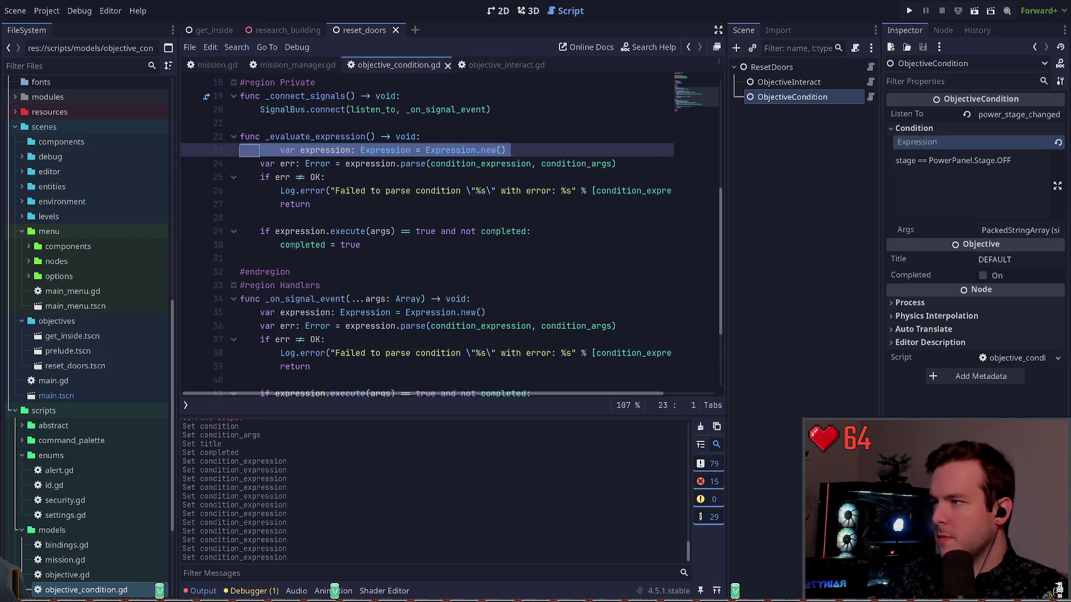
key("Down")
key("Down")
key("Down")
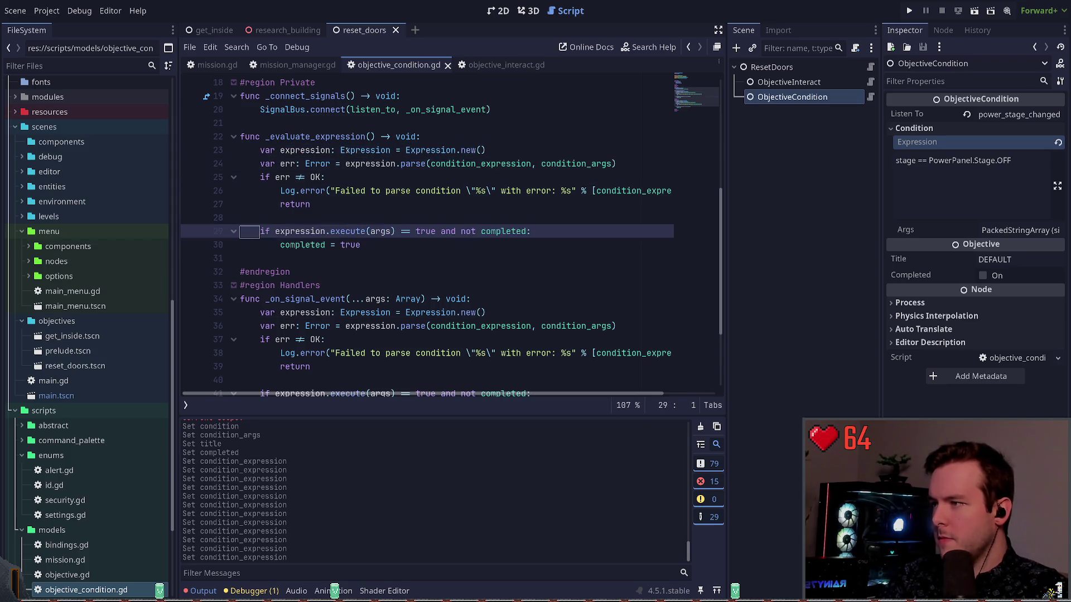
key("Down")
key("Down")
key("Return")
type("if expression.execute(args) == true and not completed: \t\tcompleted = true")
key("Up")
key("Up")
key("Up")
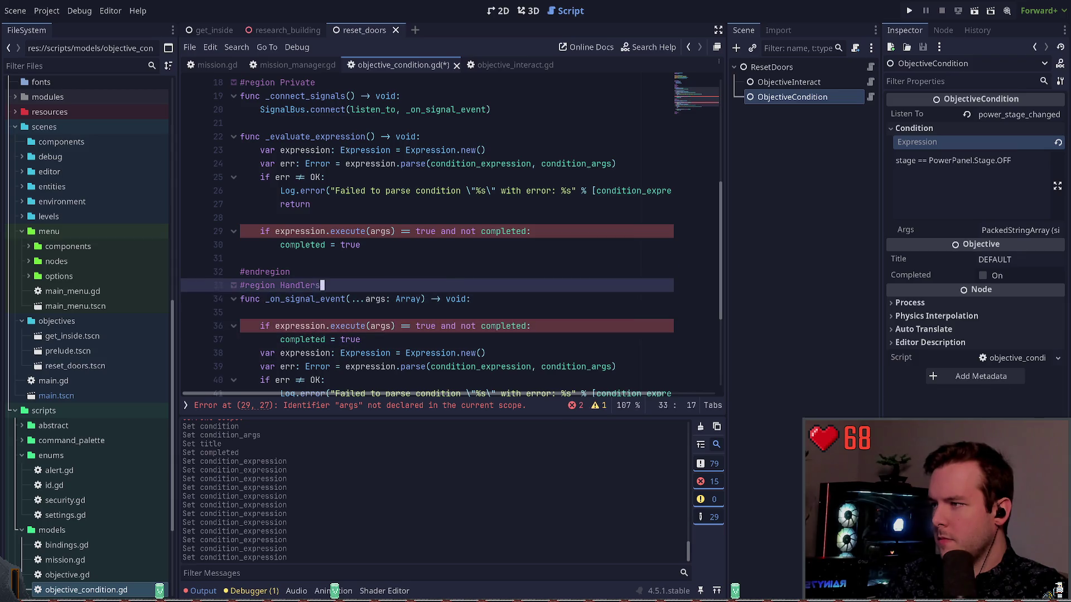
key("shift+Up")
key("shift+Up")
key("alt+Down")
key("alt+Down")
key("alt+Down")
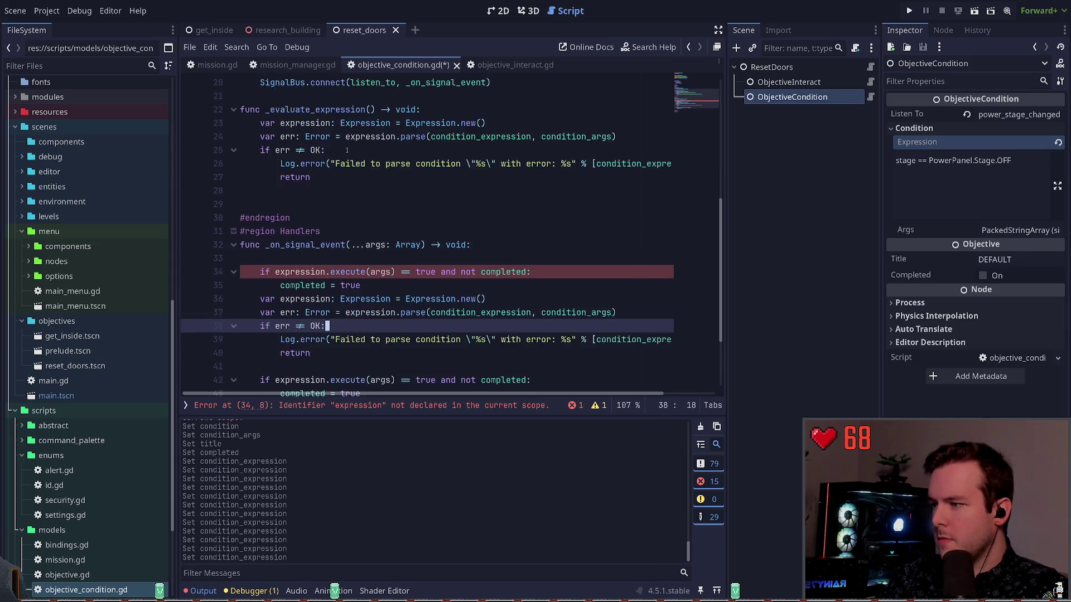
Step: Delete the old duplicated body and leftover blank lines from _on_signal_event
key("shift+Up")
key("shift+Up")
key("shift+Up")
key("BackSpace")
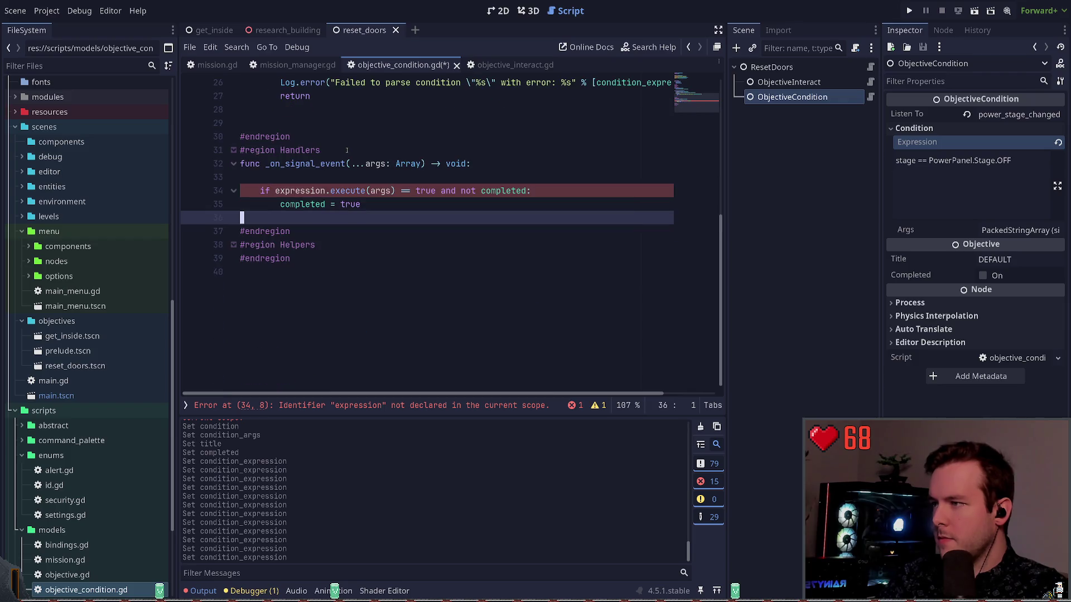
key("ctrl+z")
key("BackSpace")
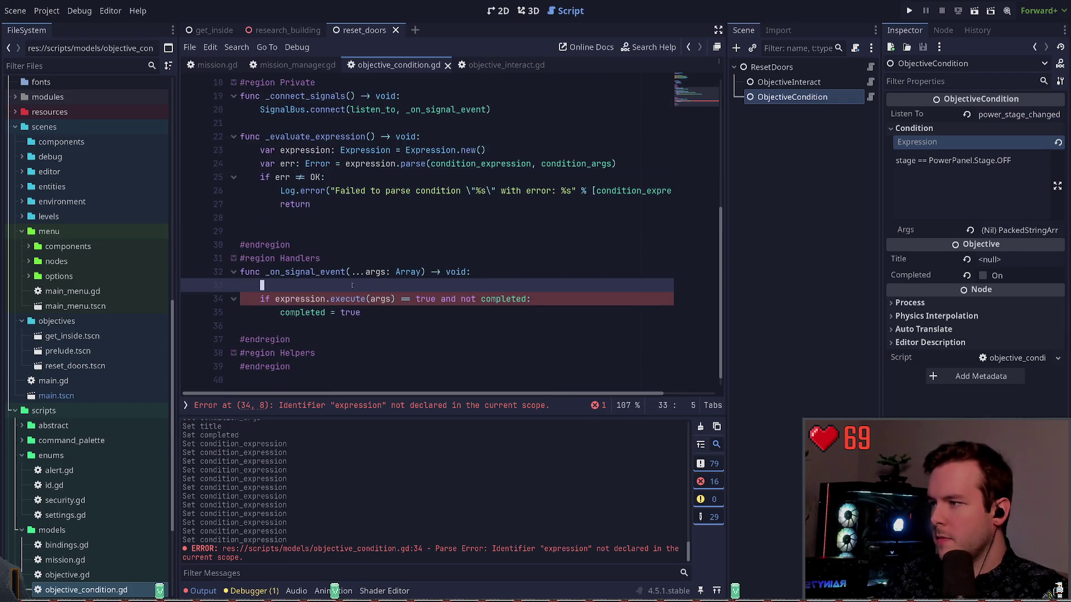
scroll(329, 277, "up", 5)
scroll(329, 277, "up", 1)
left_click(329, 182)
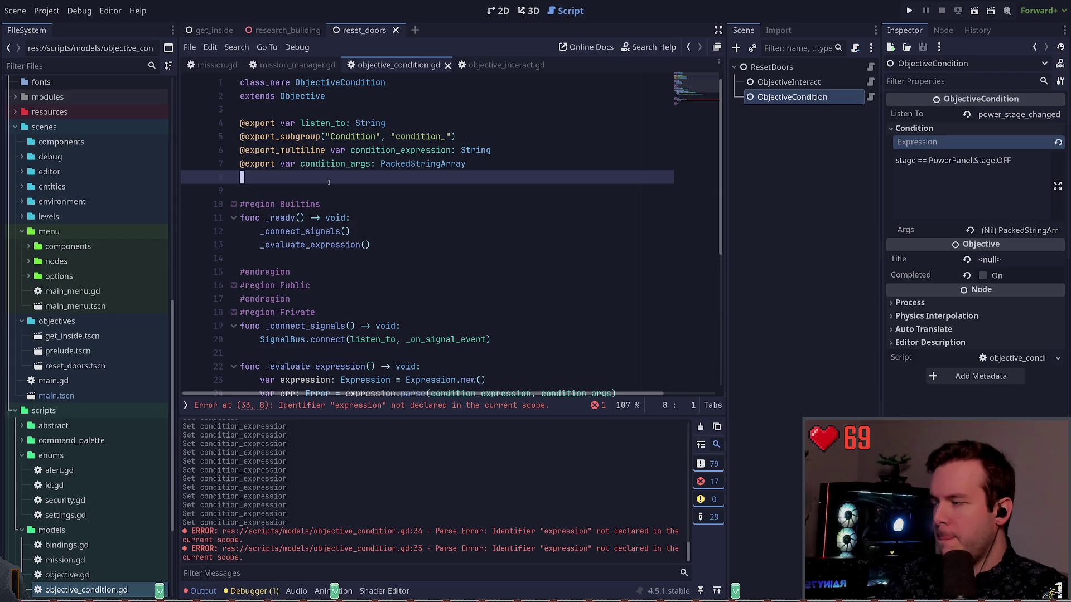
Step: Declare a class-level _expression variable typed Expression in objective_condition.gd and save
key("Return")
type("pression =")
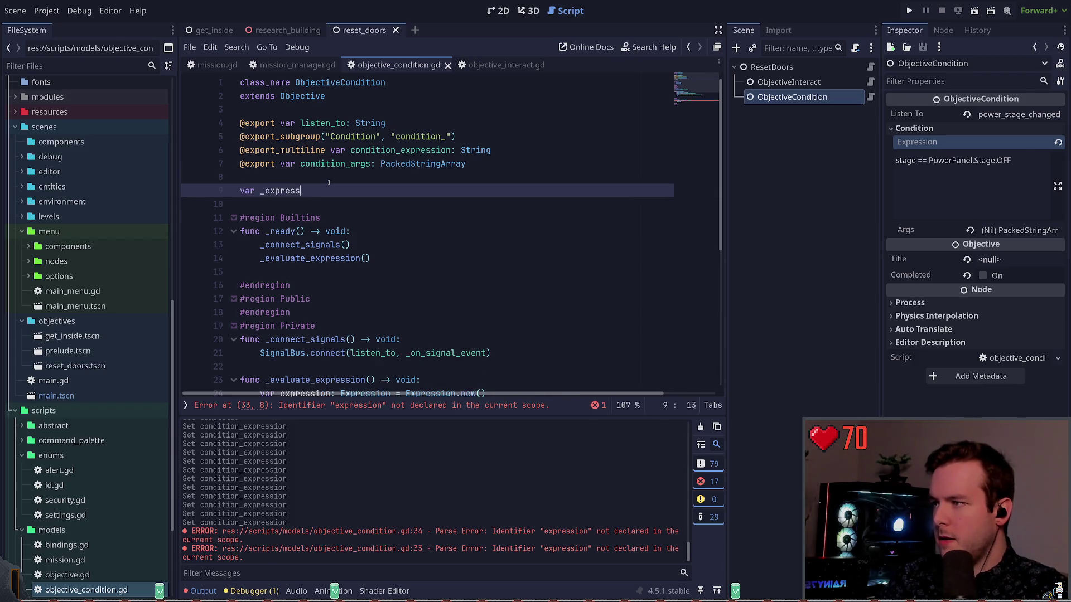
key("BackSpace")
key("BackSpace")
key("BackSpace")
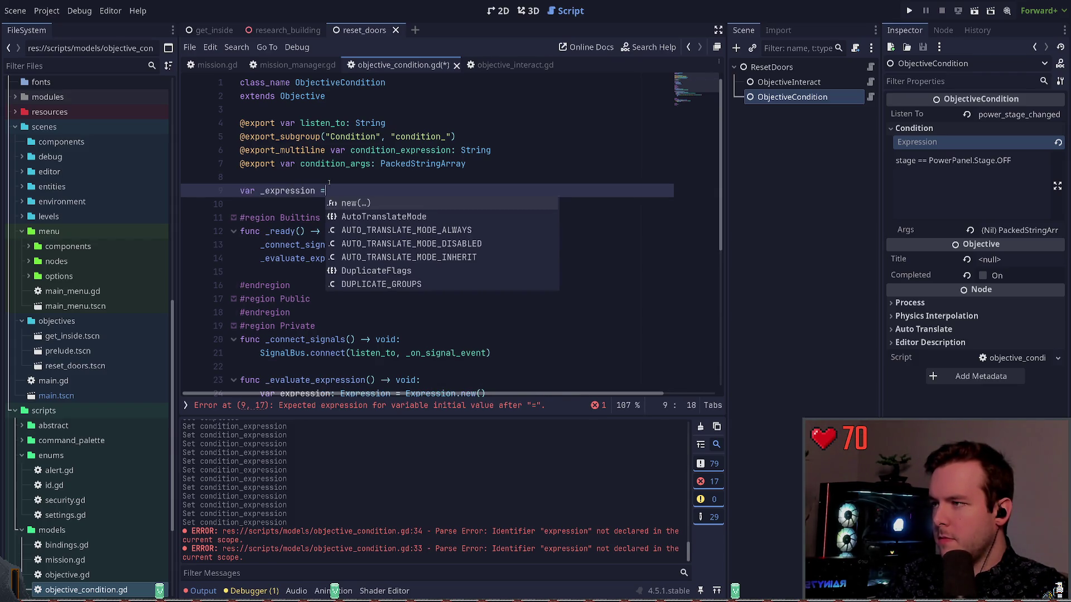
type(": Exp")
key("Return")
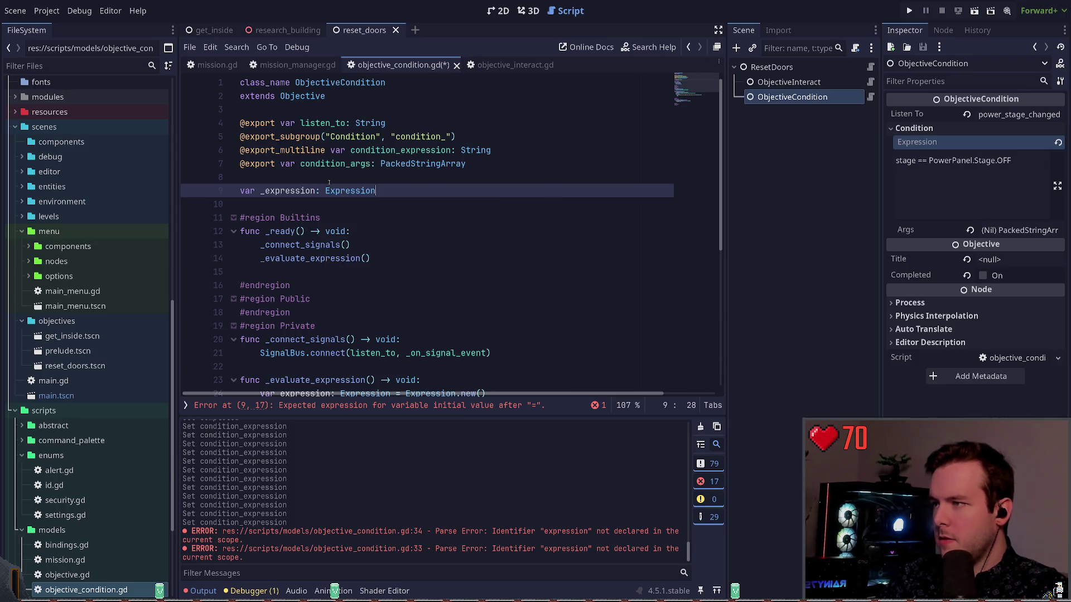
key("ctrl+s")
Step: Rename expression to _expression in the handler's execute check, keeping the local declaration unchanged
double_click(313, 191)
scroll(320, 203, "down", 6)
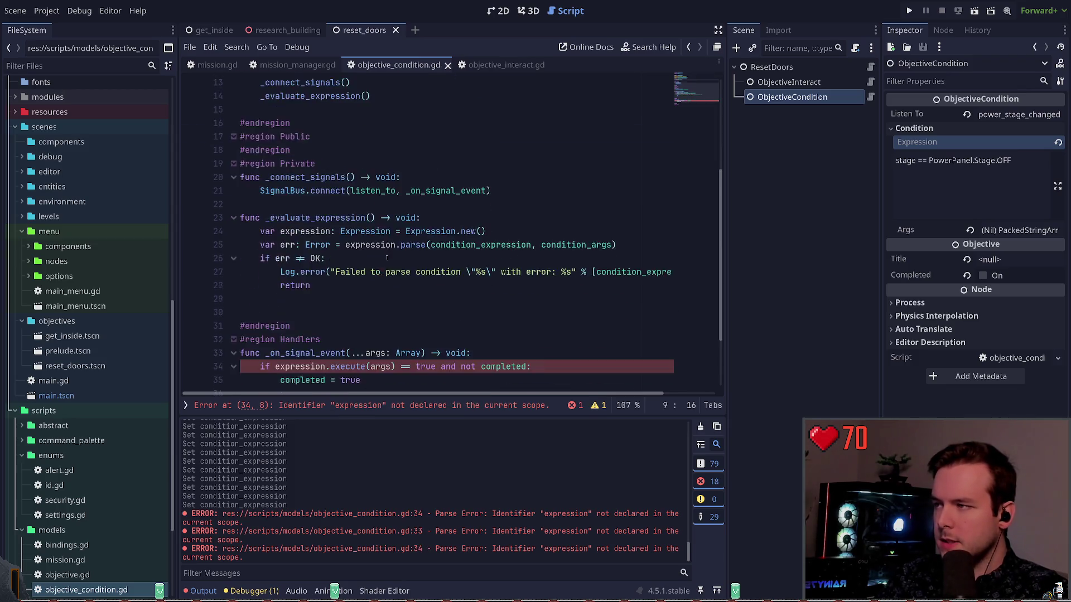
left_click_drag(275, 299, 266, 285)
double_click(304, 299)
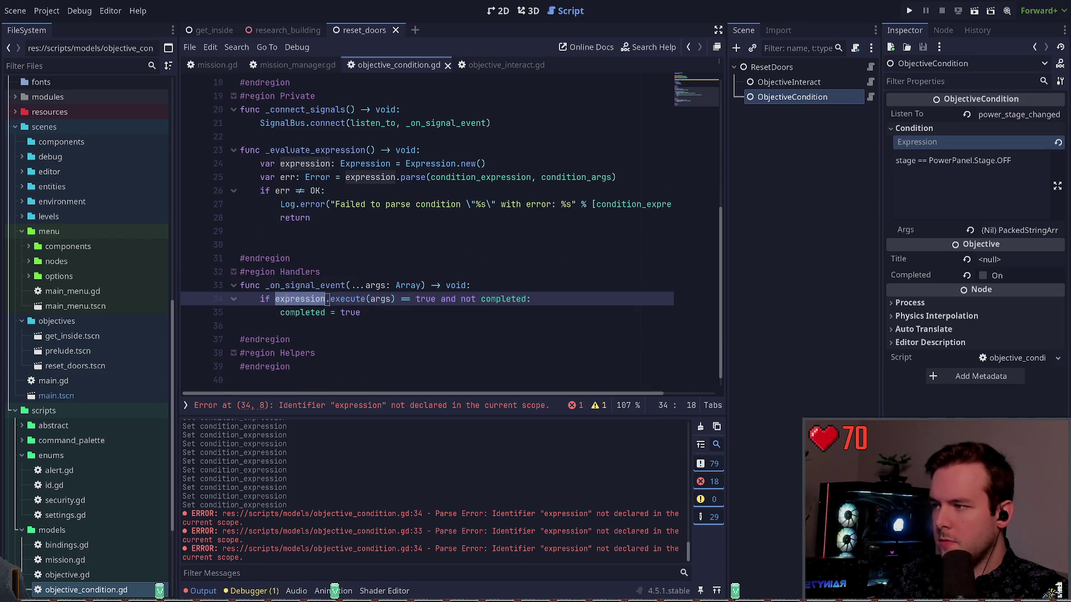
type("_expression")
double_click(307, 163)
type("_expression")
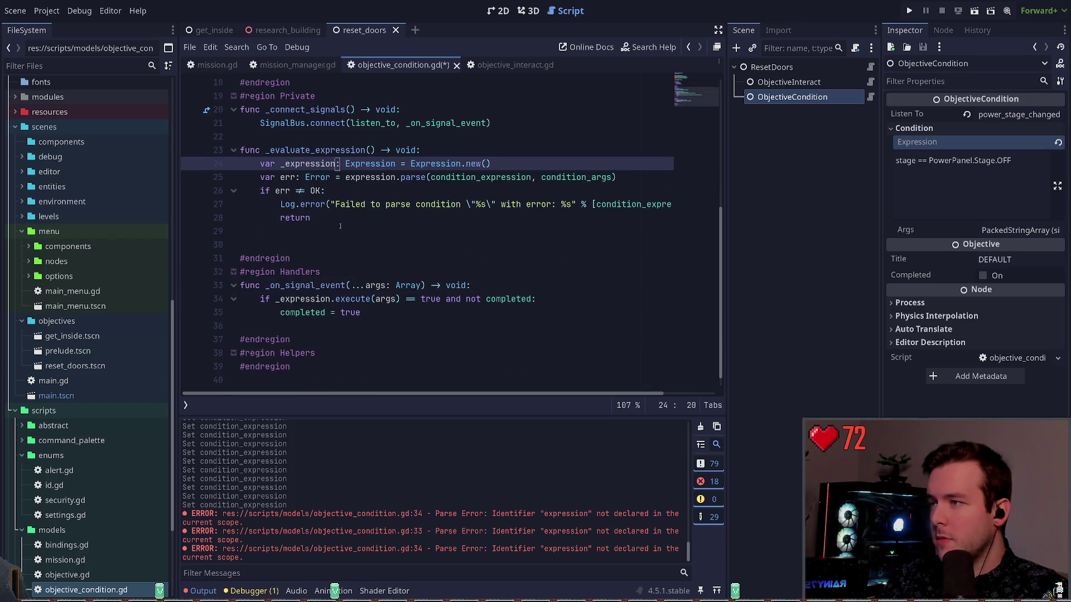
key("ctrl+z")
Step: Append '= Expression.new()' to the class-level _expression declaration on line 9
scroll(340, 226, "up", 2)
left_click_drag(486, 244, 411, 244)
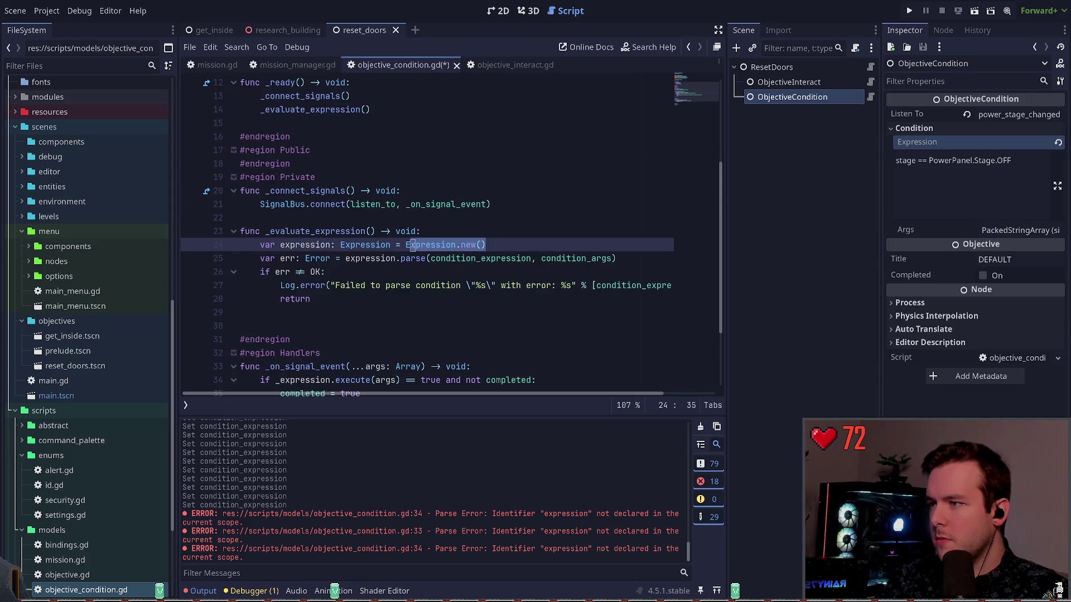
scroll(441, 212, "up", 4)
left_click(447, 189)
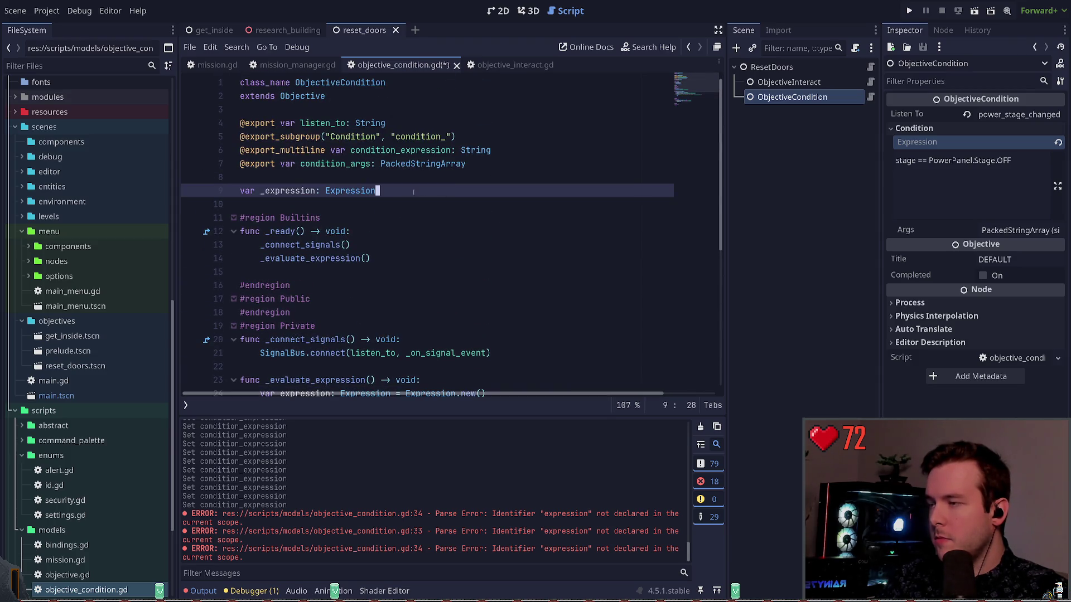
type("= Expression.new()")
scroll(410, 234, "down", 4)
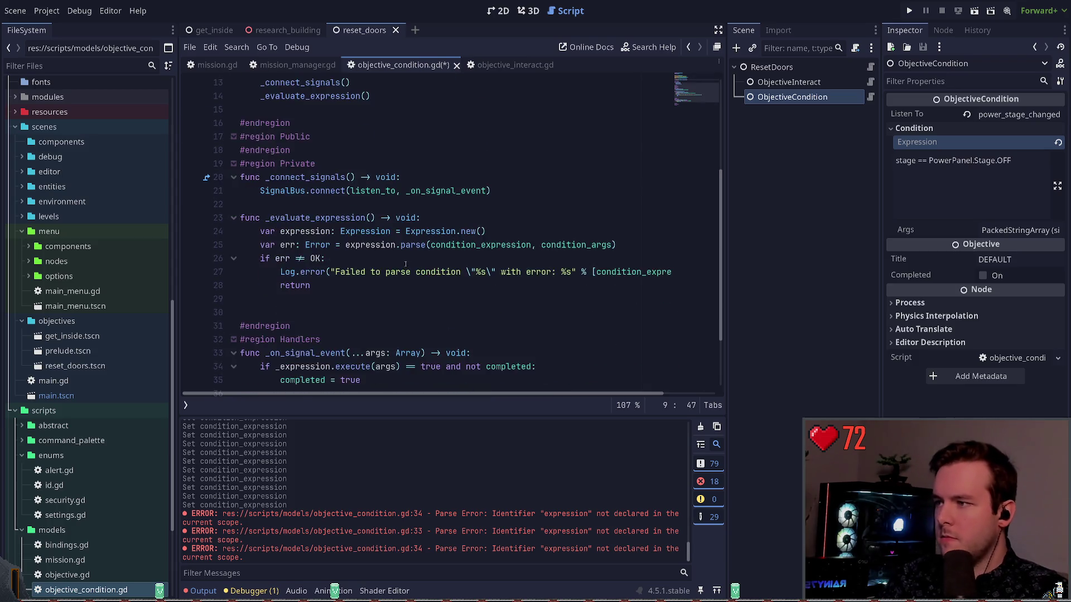
scroll(405, 264, "up", 3)
Step: Remove the local expression declaration, change the parse call to _expression.parse, and save
double_click(290, 150)
scroll(414, 254, "down", 4)
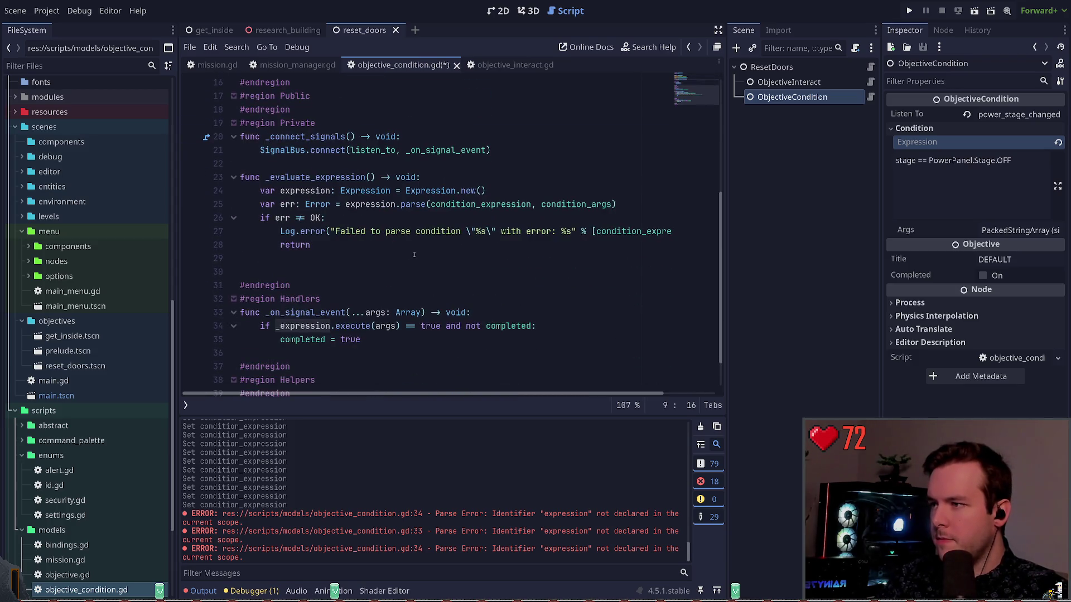
left_click(368, 191)
key("ctrl+x")
scroll(368, 194, "up", 4)
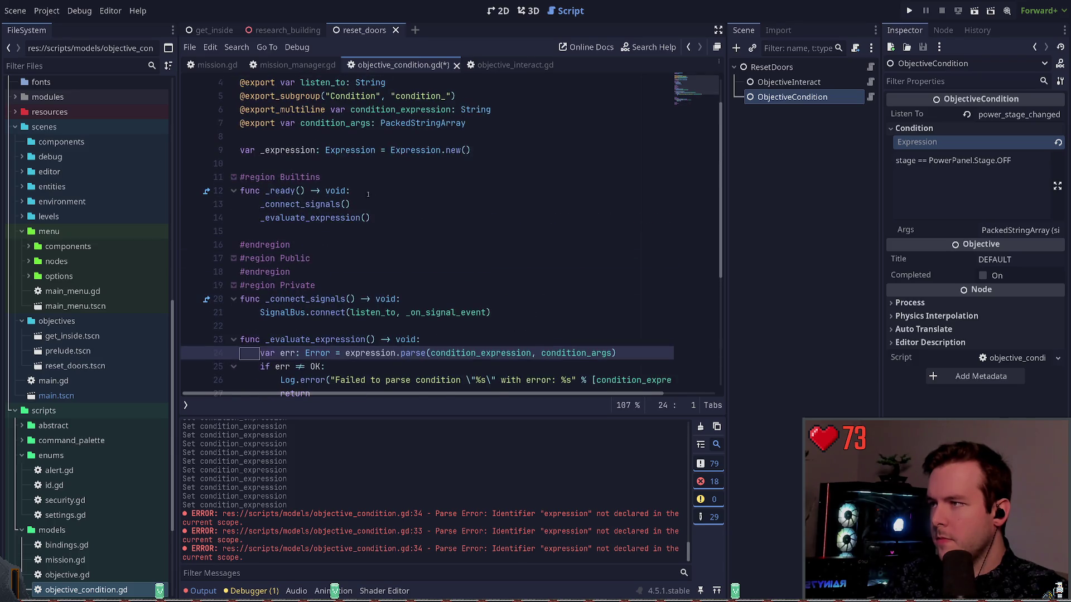
double_click(287, 150)
scroll(368, 194, "down", 4)
left_click(368, 206)
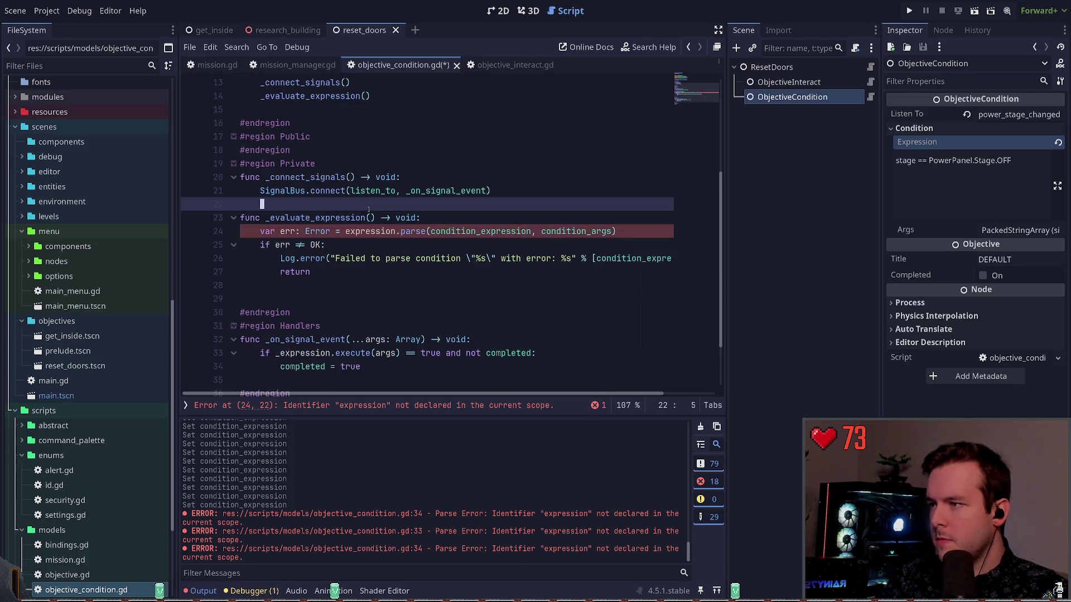
double_click(371, 231)
key("ctrl+v")
left_click(368, 207)
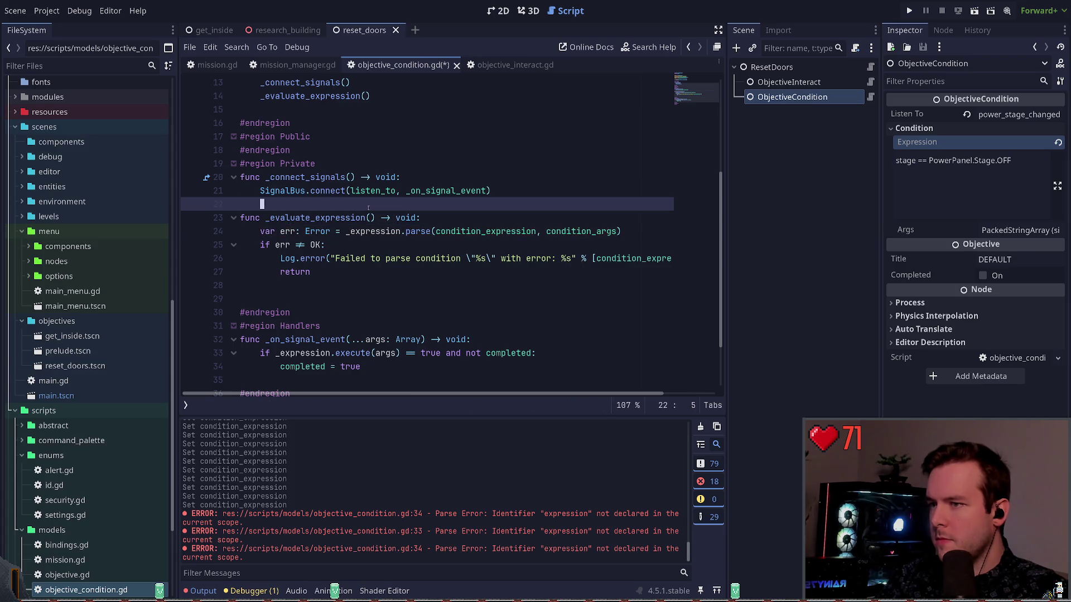
key("ctrl+s")
Step: Review the signal handler code on lines 28–34, then select the ObjectiveInteract node
scroll(363, 223, "down", 2)
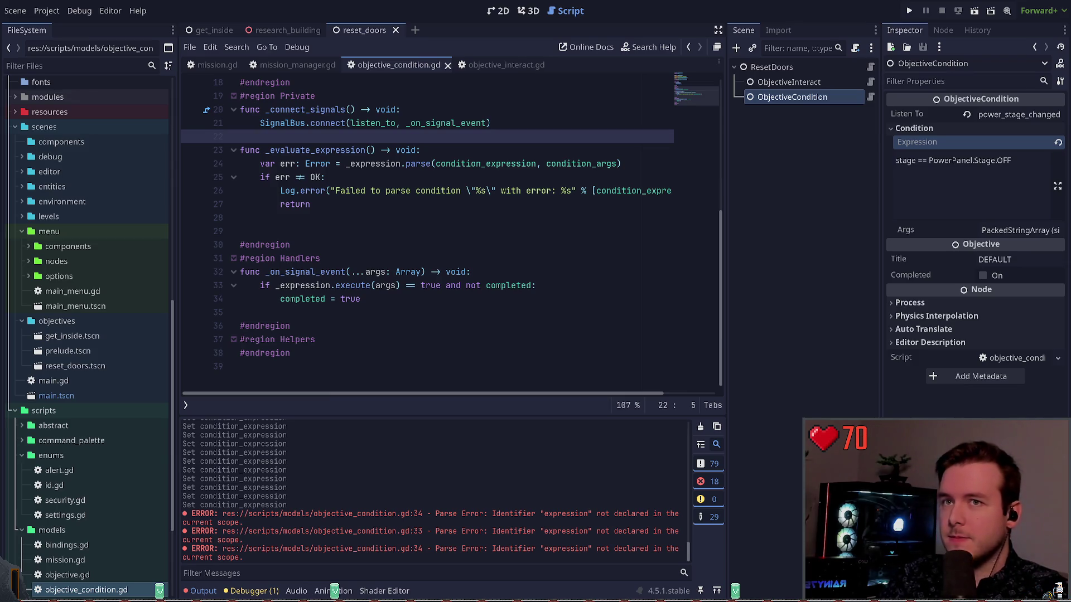
scroll(373, 253, "up", 1)
left_click(373, 248)
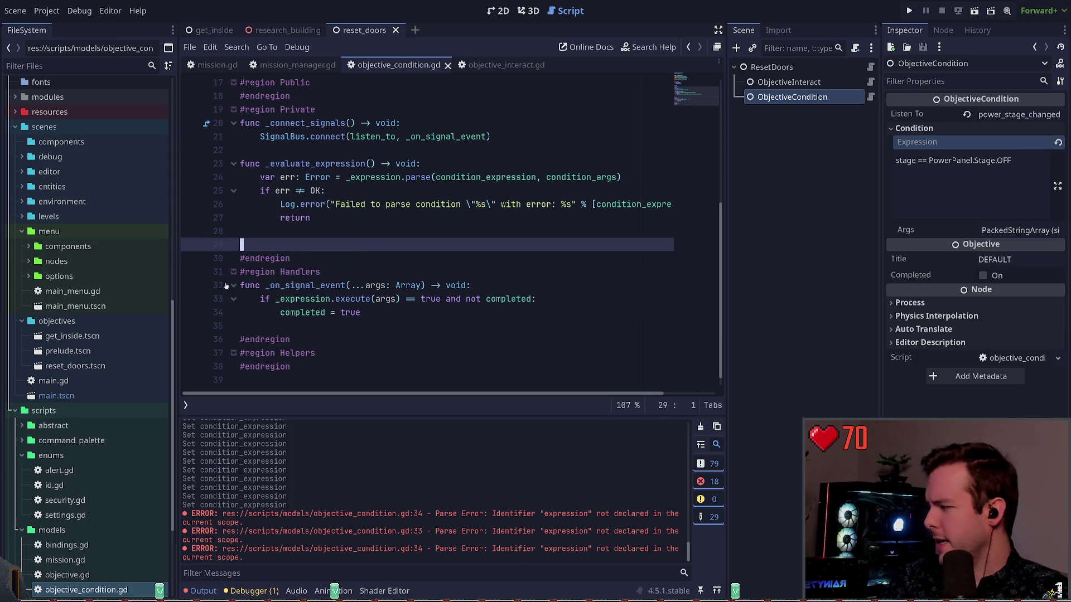
mouse_move(400, 312)
left_mouse_down()
mouse_move(446, 298)
mouse_move(312, 285)
left_mouse_up()
left_click(373, 231)
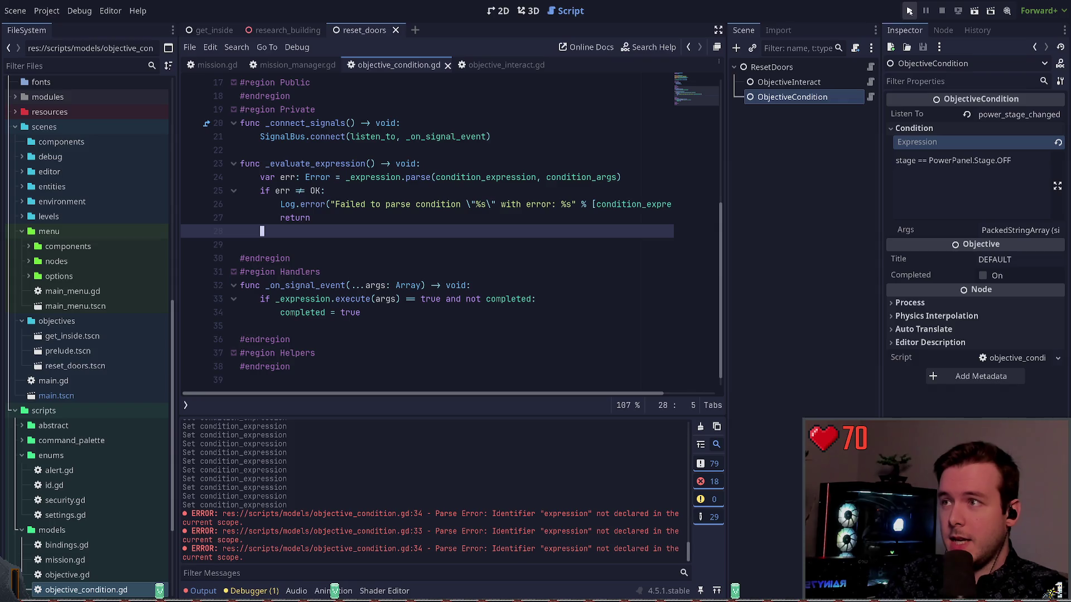
left_click(768, 84)
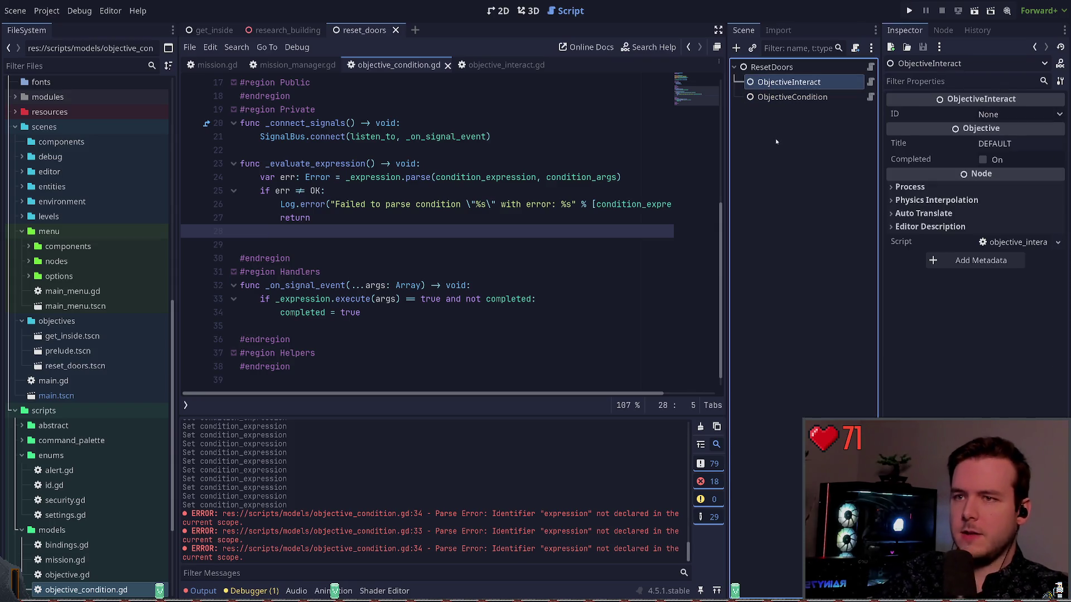
Step: Delete the ObjectiveInteract node from ResetDoors and save the scene
key("Delete")
left_click(792, 67)
key("ctrl+s")
Step: Set ObjectiveCondition's Title to "Disconnect power from compound", save, and run the game
left_click(792, 82)
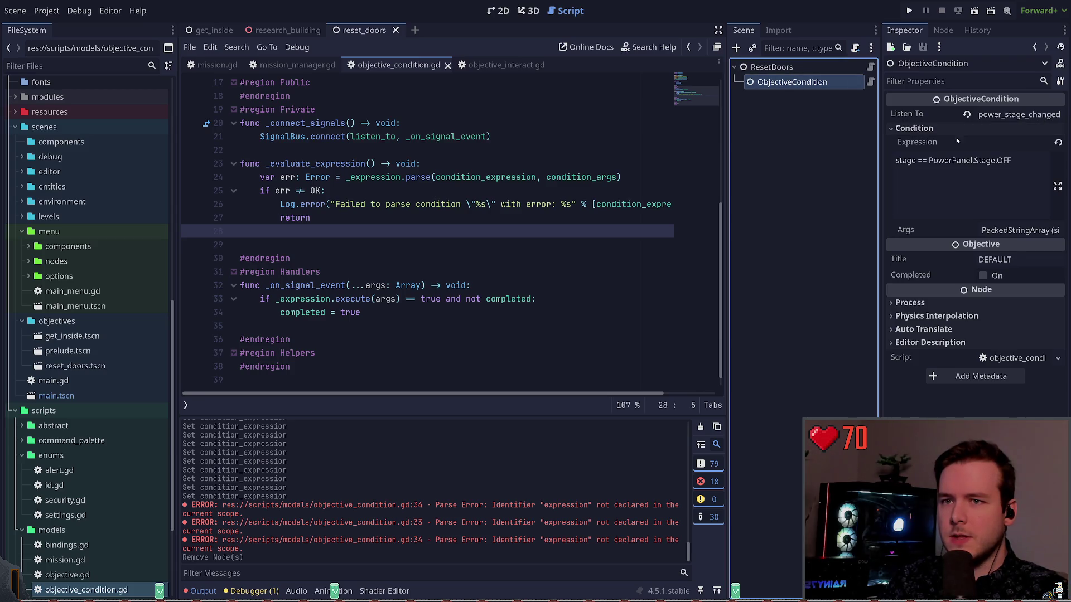
left_click(1012, 259)
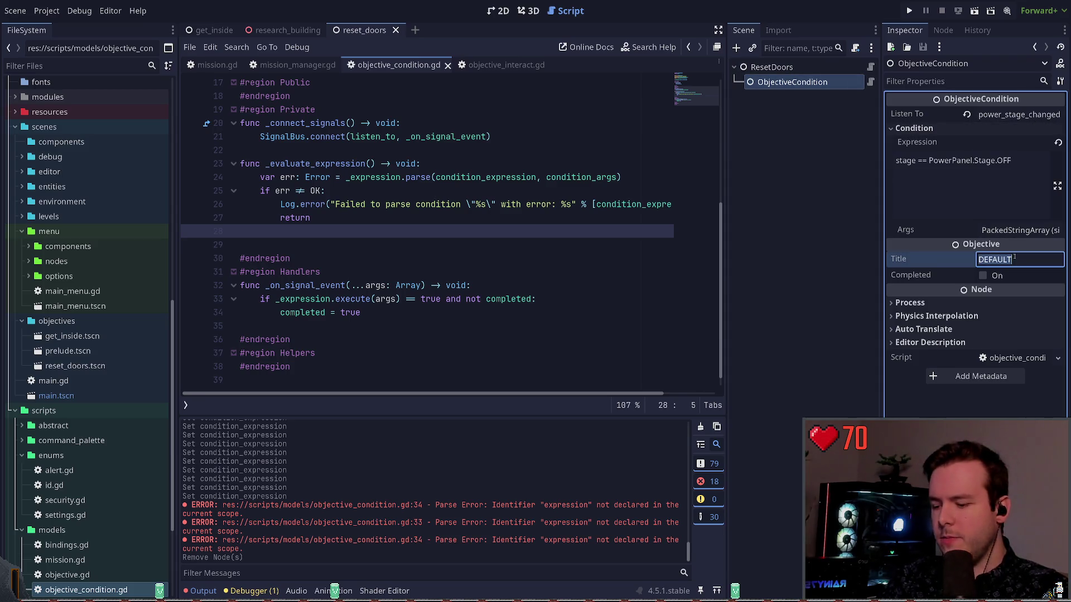
type("T")
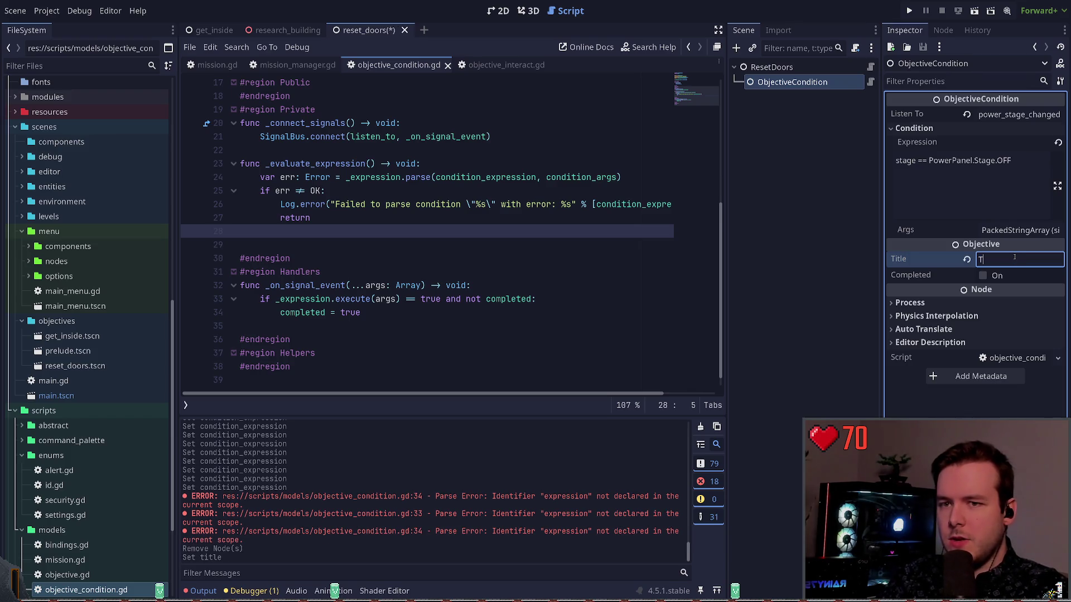
type("urn off")
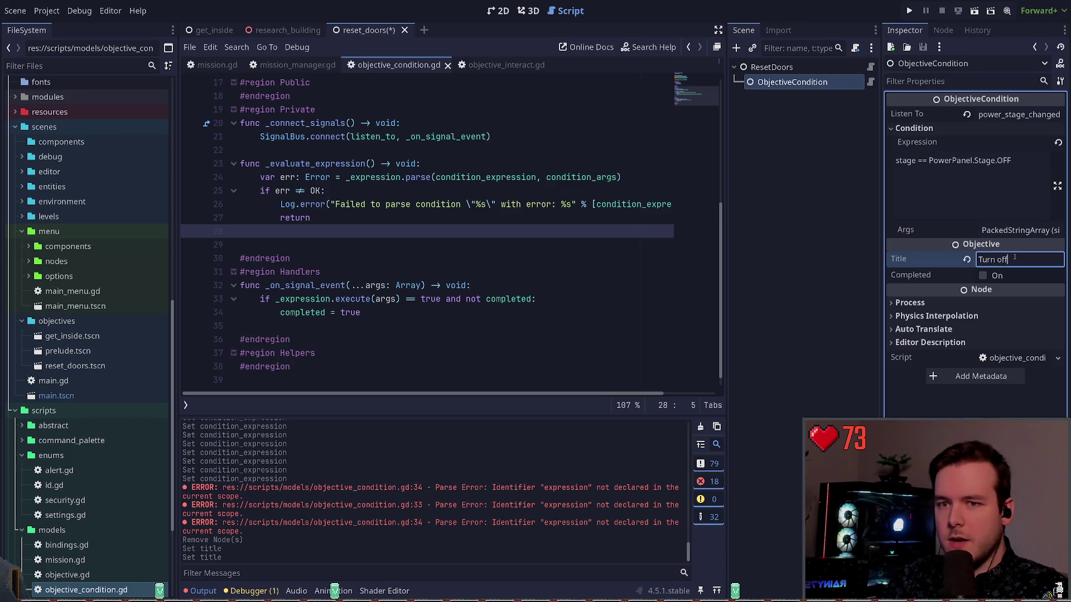
key("BackSpace")
key("BackSpace")
key("BackSpace")
type("power to OFF.")
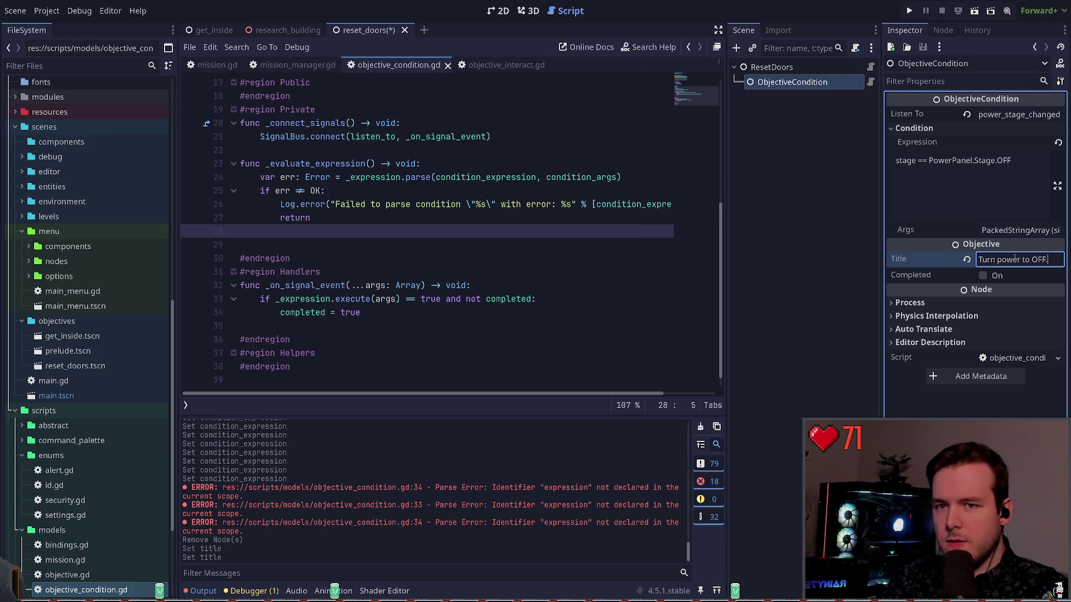
key("ctrl+z")
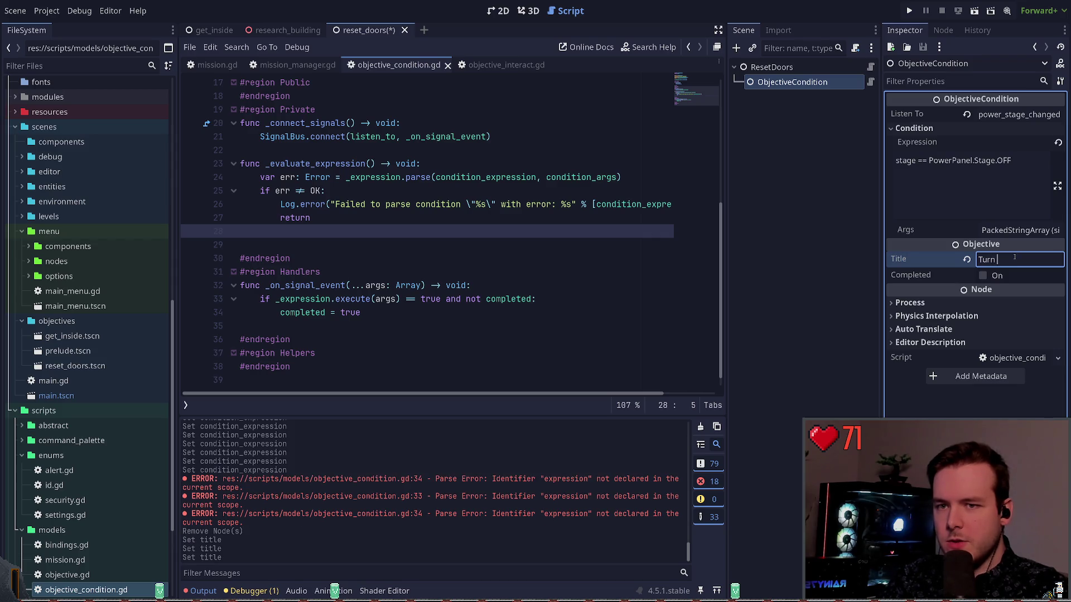
key("ctrl+a")
type("Disconnec")
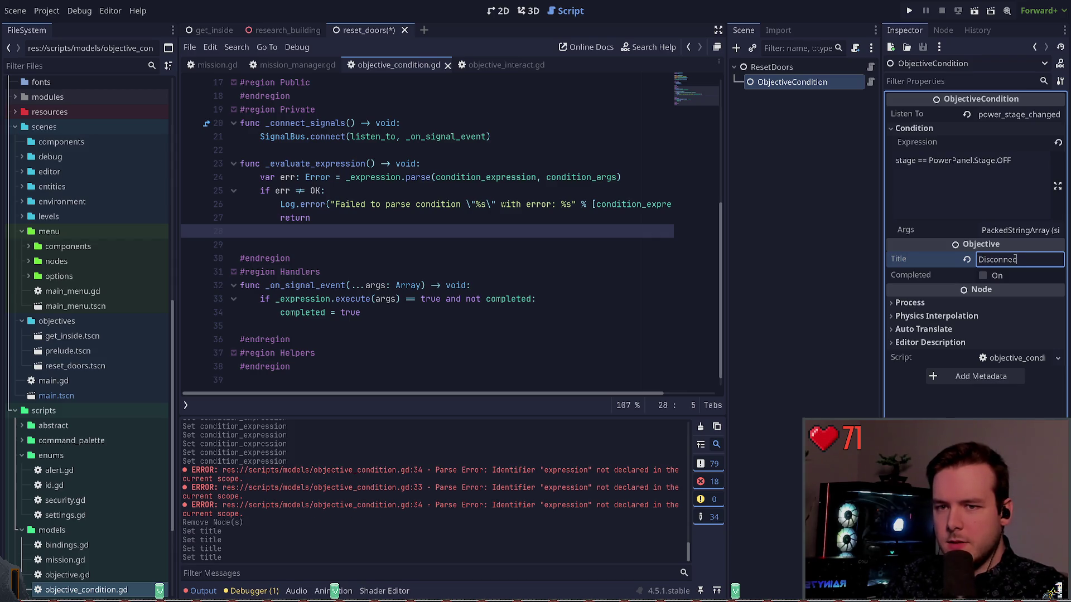
type("t power fro")
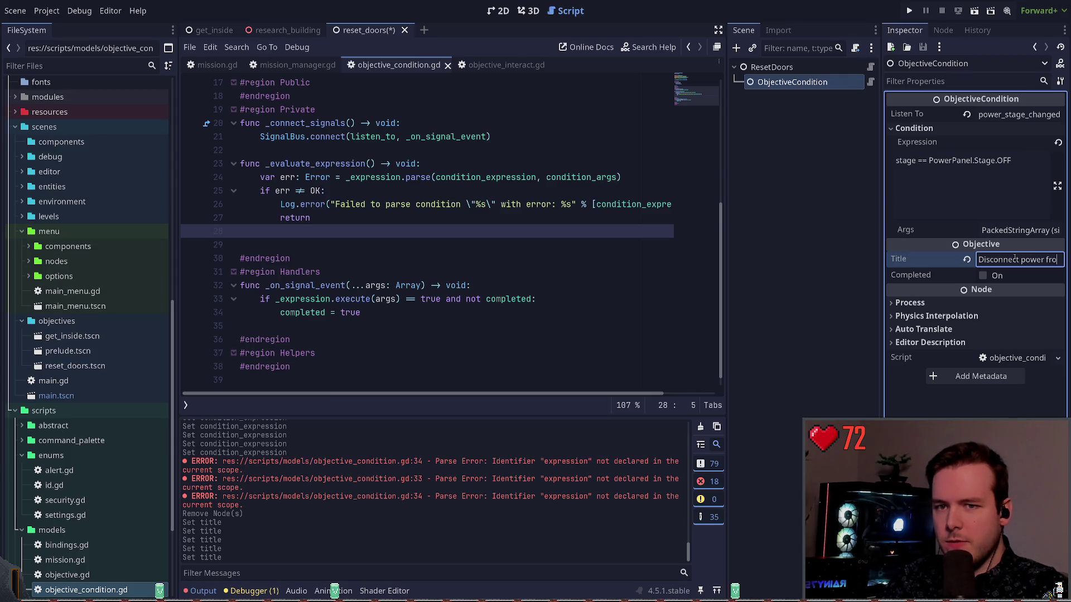
type("m c")
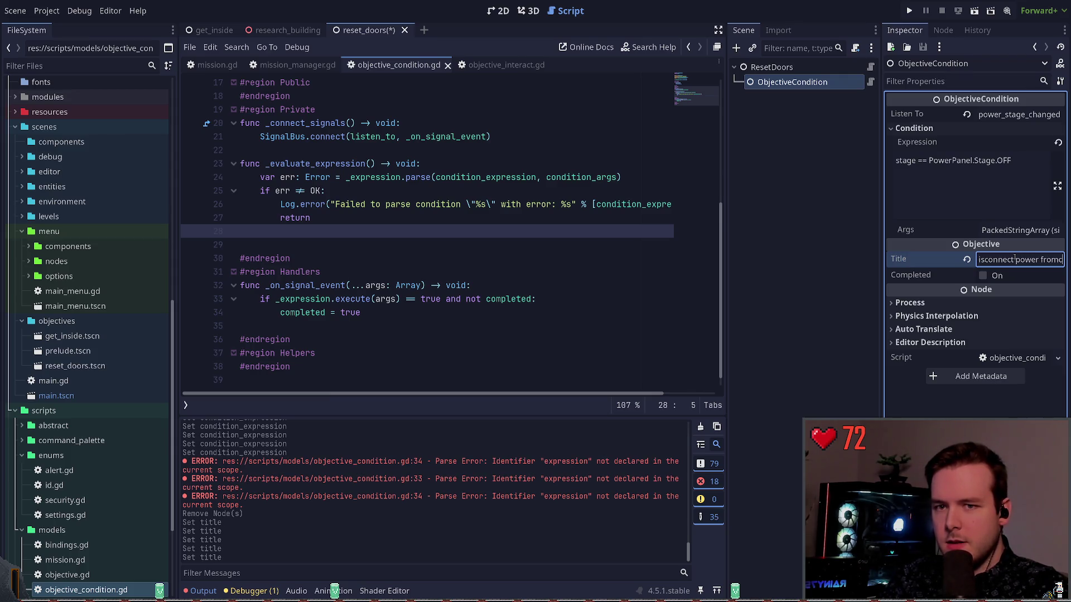
type("ompound.")
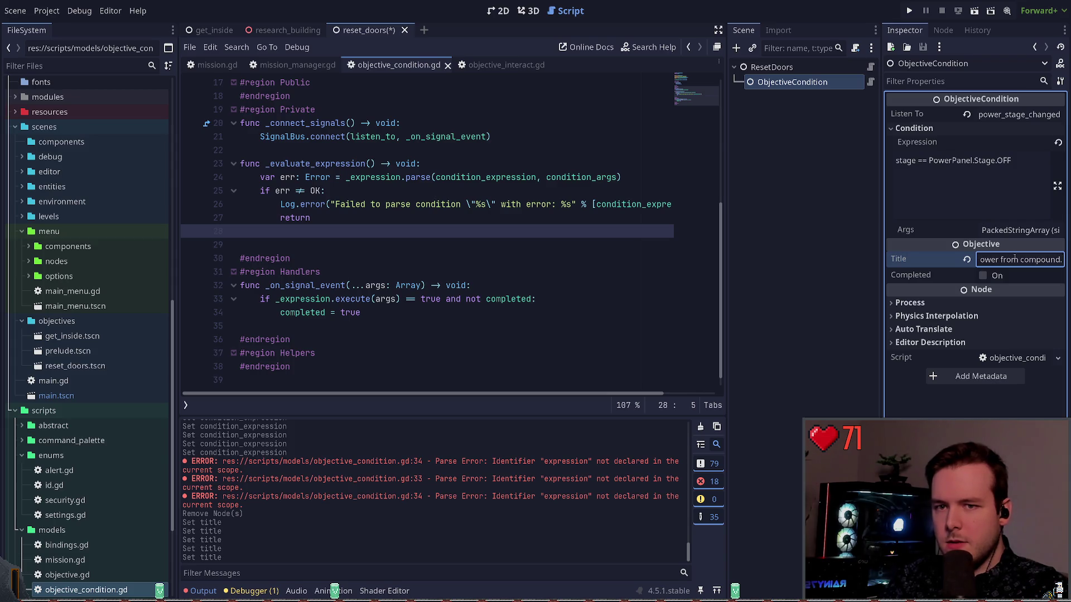
key("BackSpace")
key("ctrl+s")
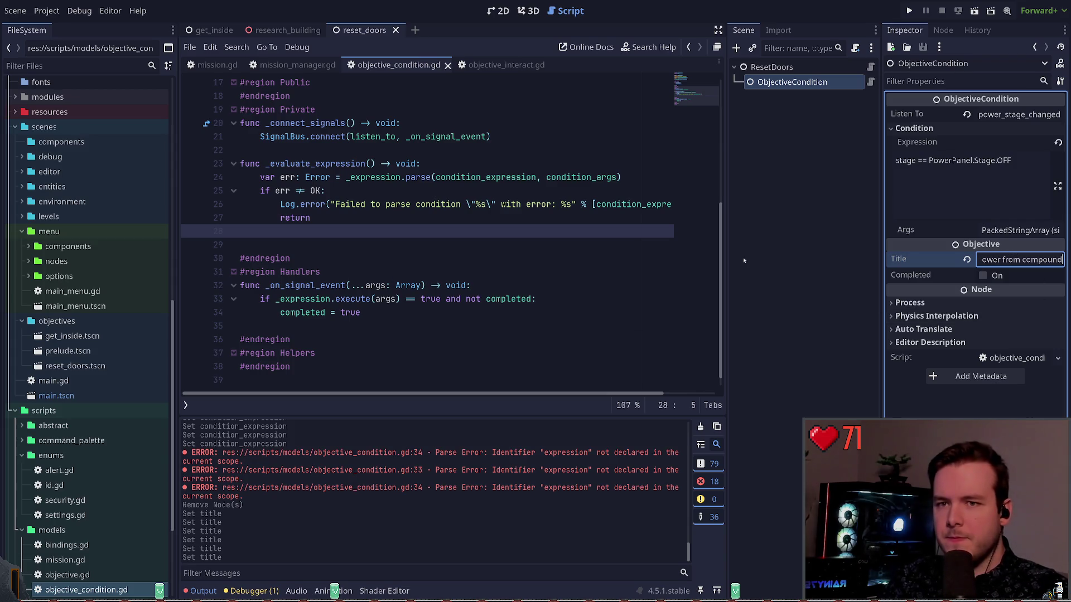
left_click(909, 11)
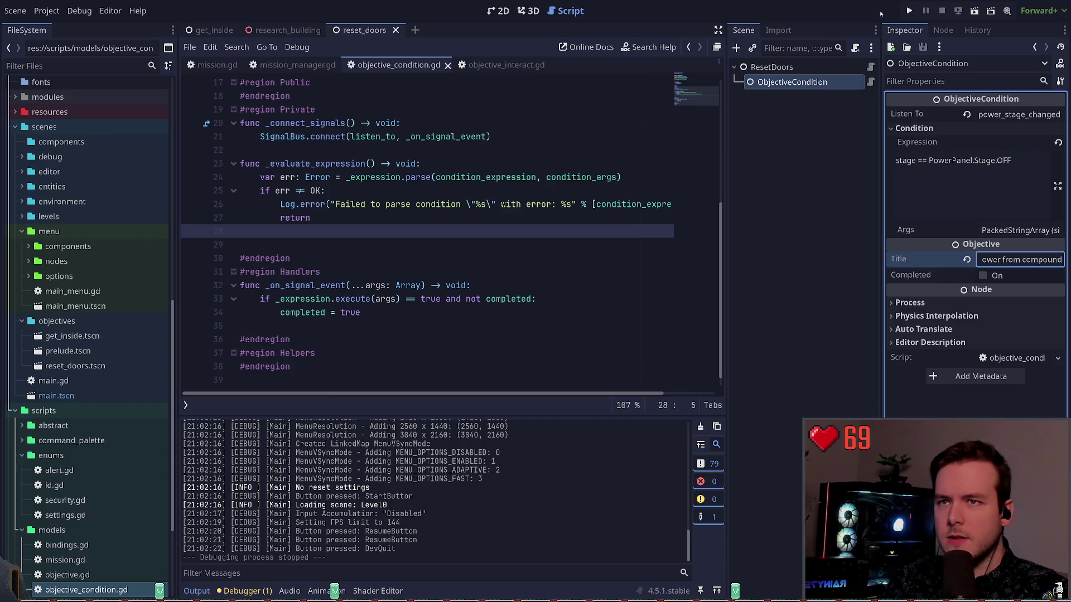
Step: Restart the running game, then view mission_manager.gd's _on_mission_completed handler
left_click(909, 11)
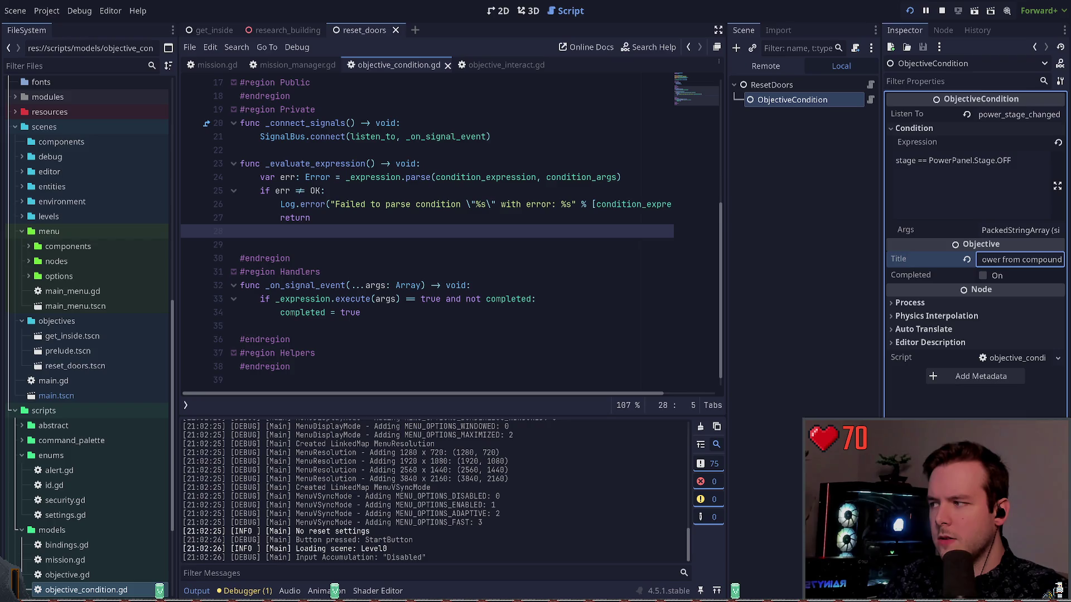
left_click(299, 64)
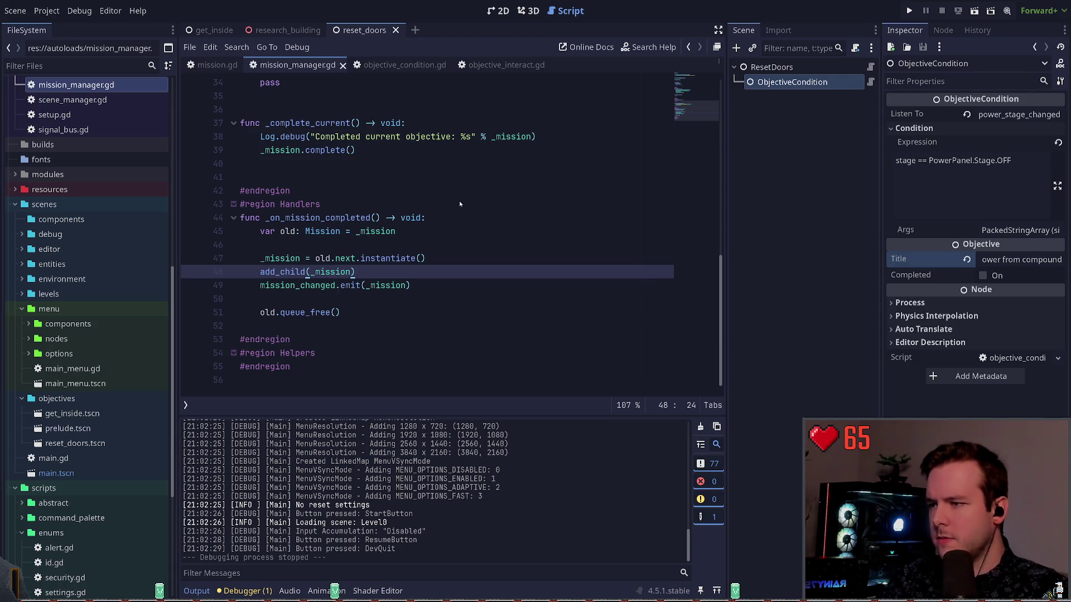
Step: Invert the overlay visibility in mission_overlay.gd's _on_menu_toggled to visible = !toggled_on and save
key("ctrl+shift+f")
key("Return")
left_click(320, 461)
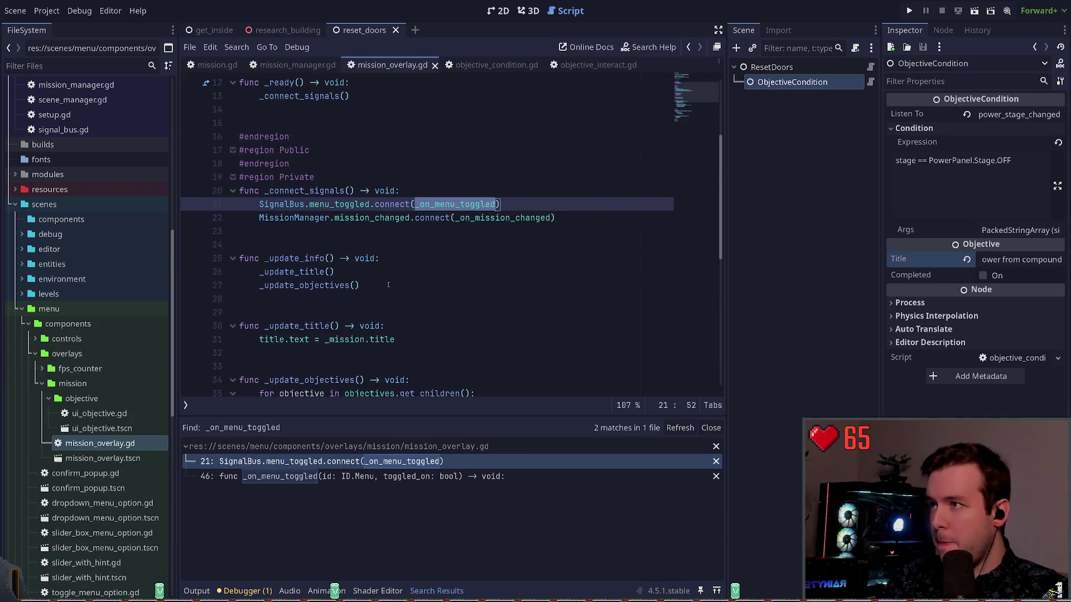
key("Down")
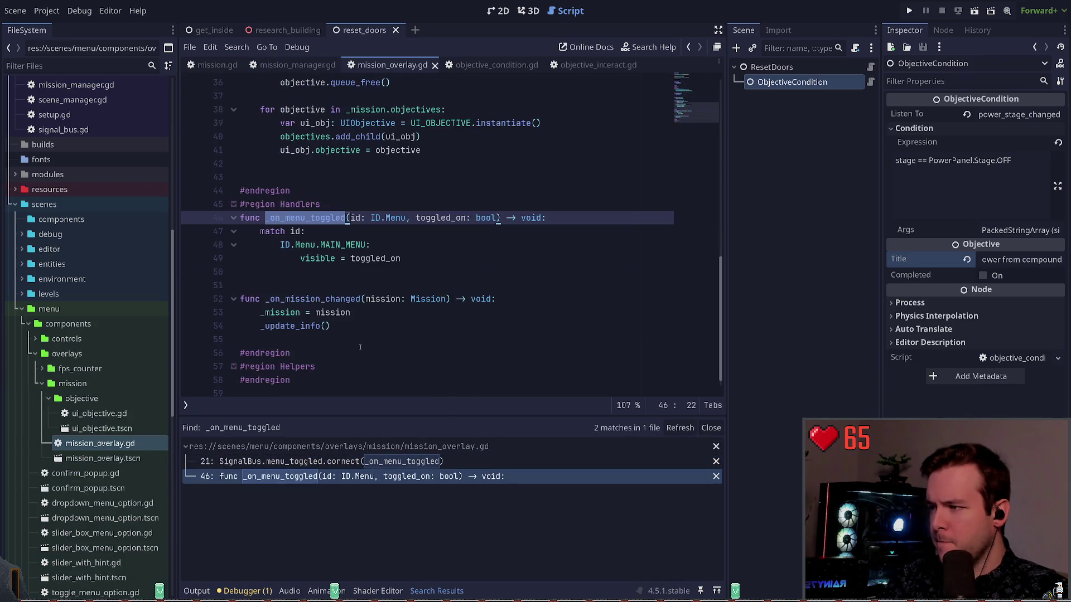
key("Down")
key("Down")
key("Down")
type("!")
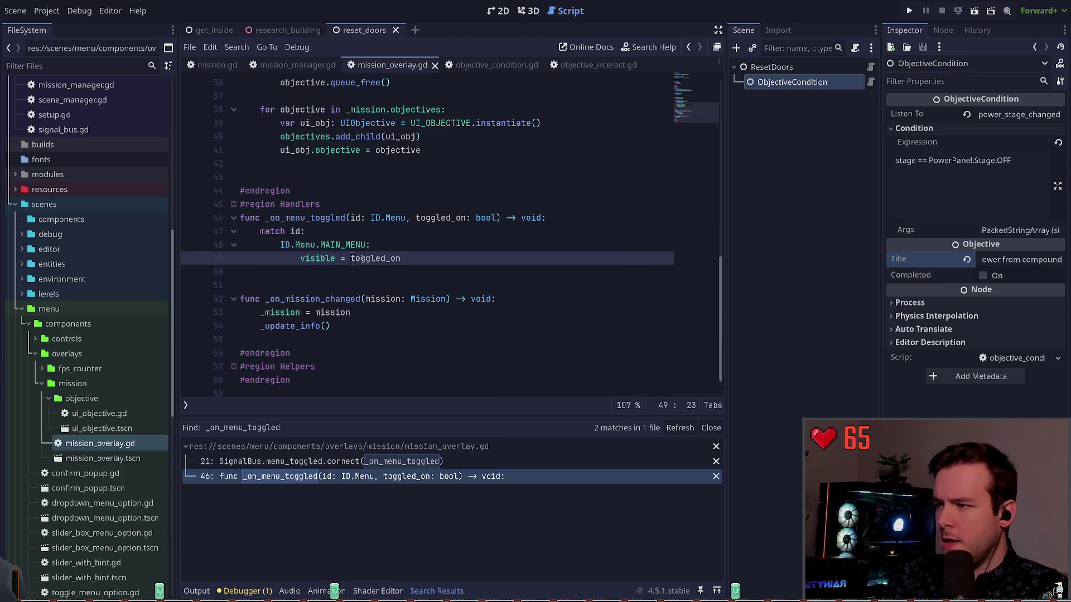
left_click(313, 258)
key("ctrl+s")
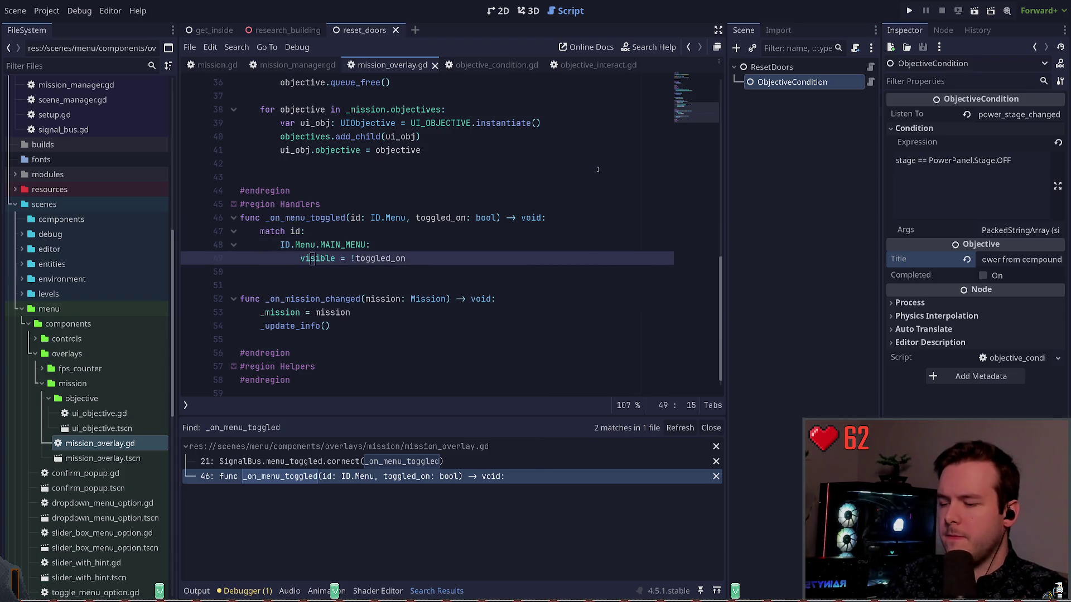
Step: Test-run the game, interact with the research panel, stop, and open the get_inside scene
key("F5")
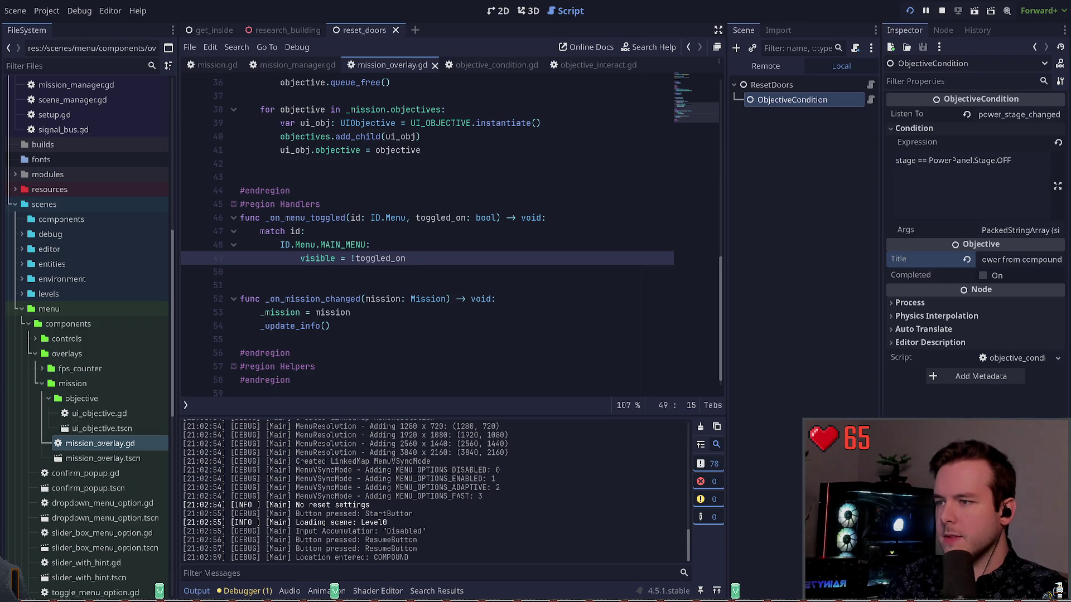
key("e")
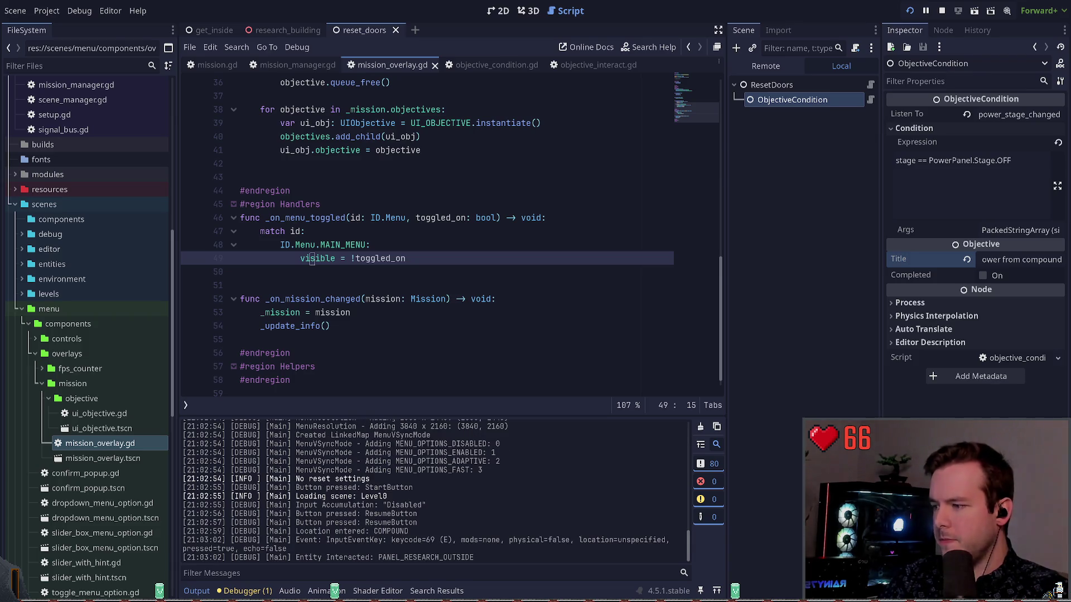
key("F8")
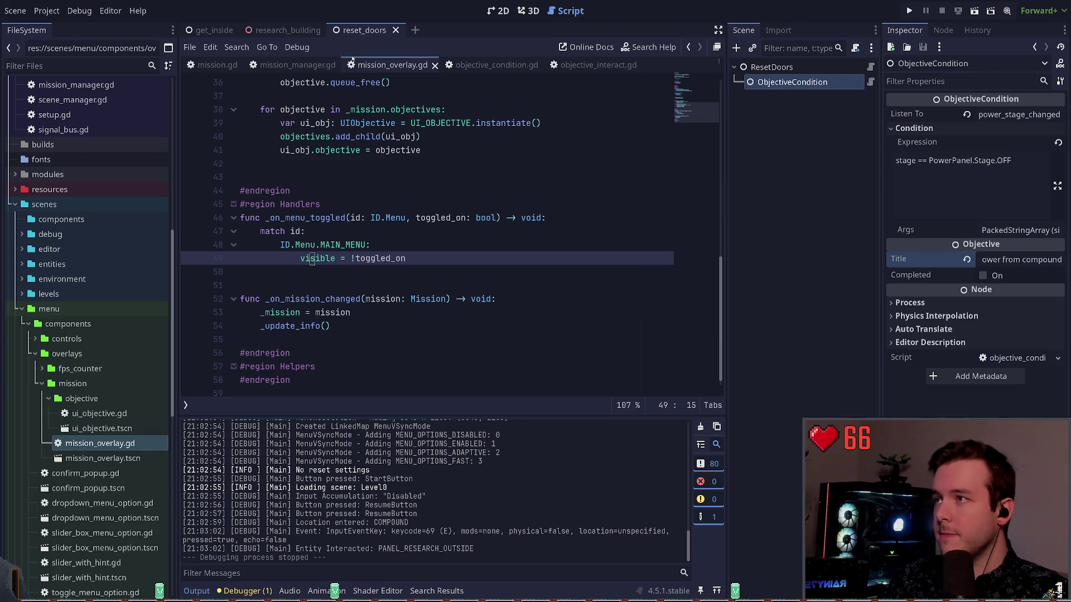
left_click(201, 31)
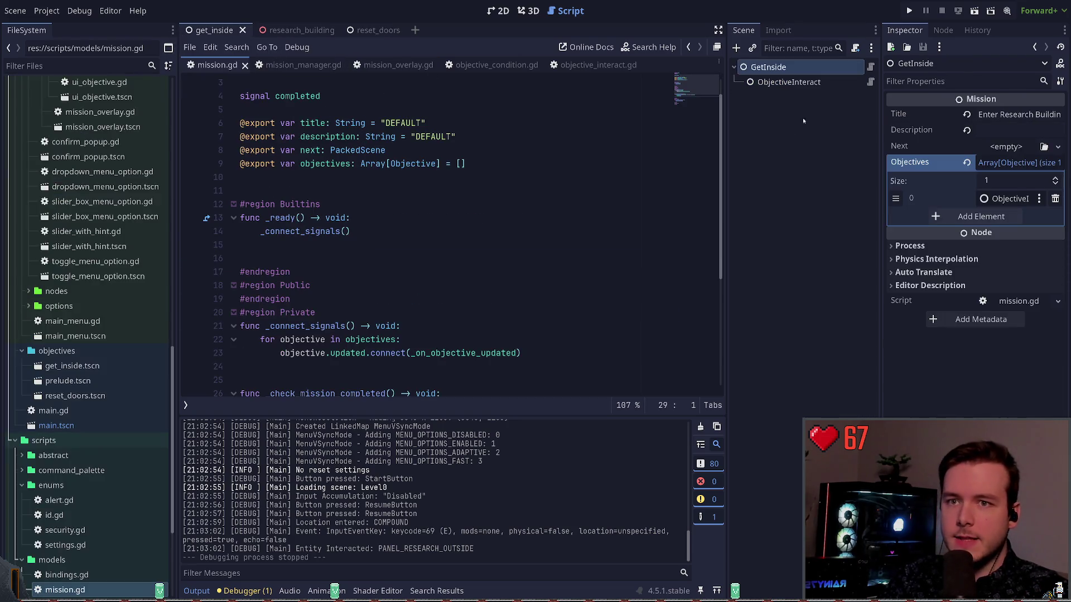
key("ctrl+F1")
Step: Assign reset_doors.tscn to the GetInside mission's Next field from the FileSystem dock
key("ctrl+F2")
key("ctrl+F1")
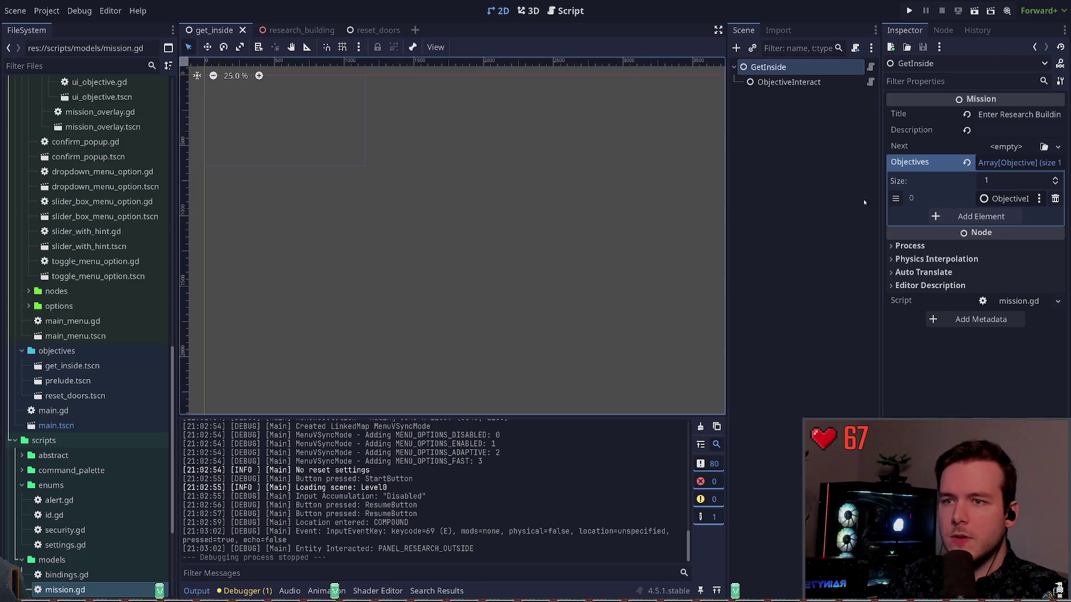
left_click_drag(939, 169, 964, 161)
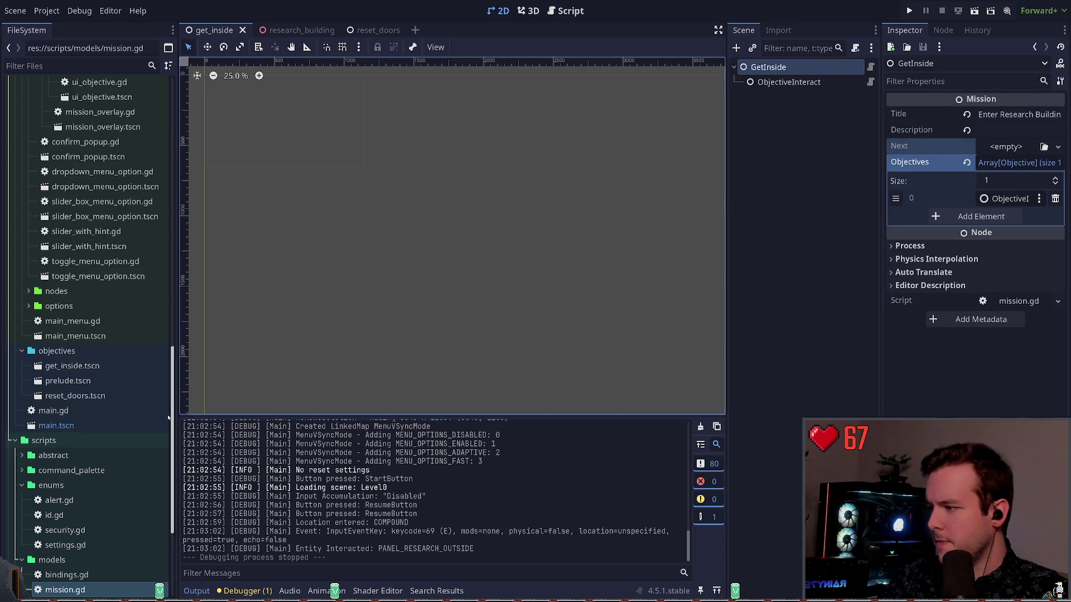
scroll(84, 435, "down", 3)
scroll(76, 321, "up", 4)
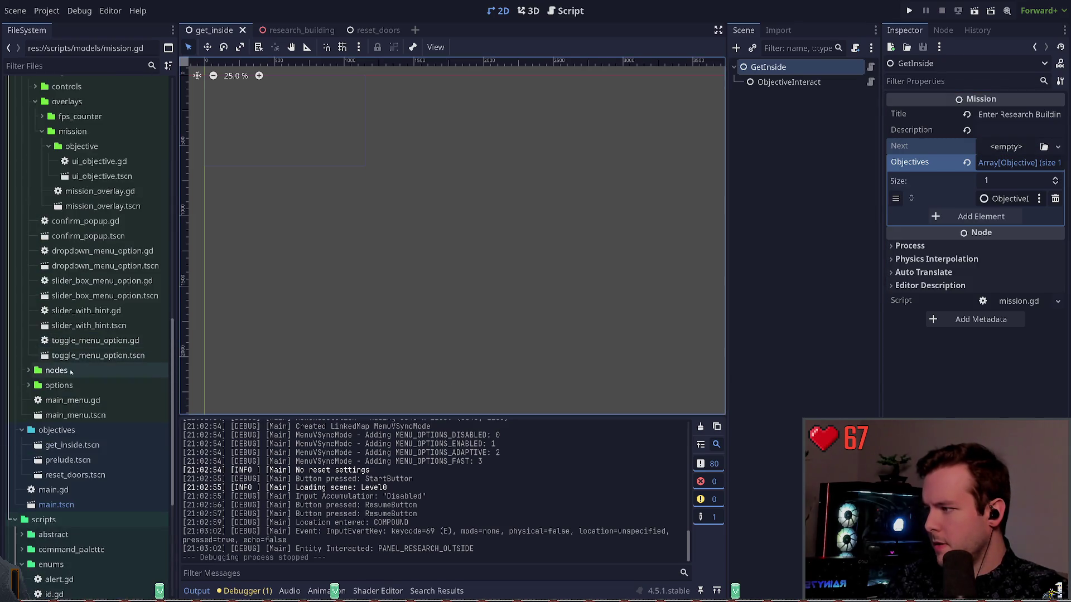
mouse_move(75, 475)
left_mouse_down()
mouse_move(139, 471)
mouse_move(1004, 187)
mouse_move(1005, 146)
left_mouse_up()
Step: Run the game, interact with the research panel, and inspect ObjectiveInteract and GetInside properties
key("F5")
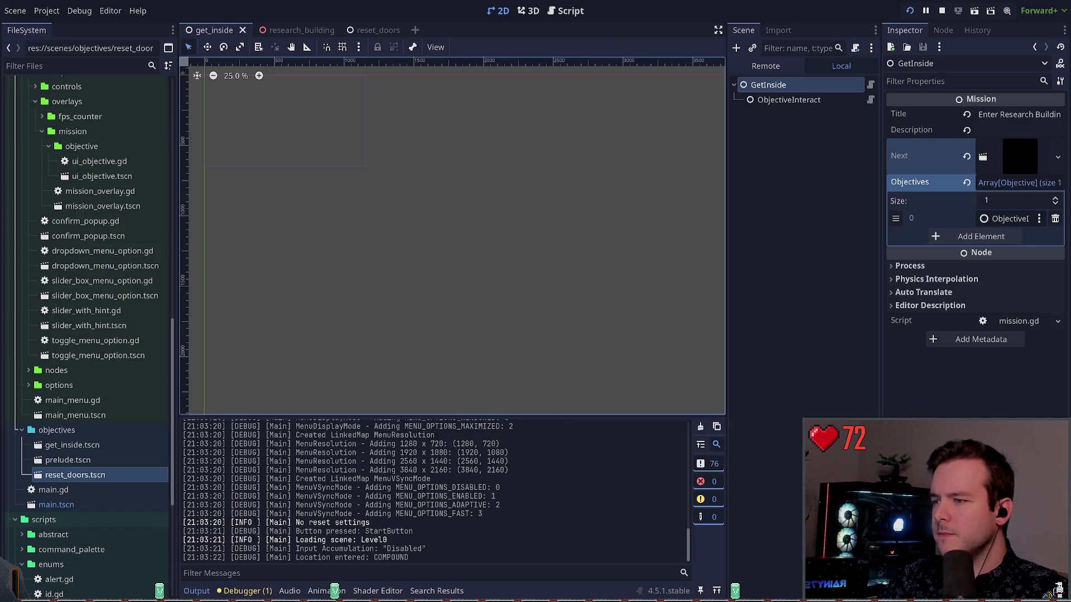
key("e")
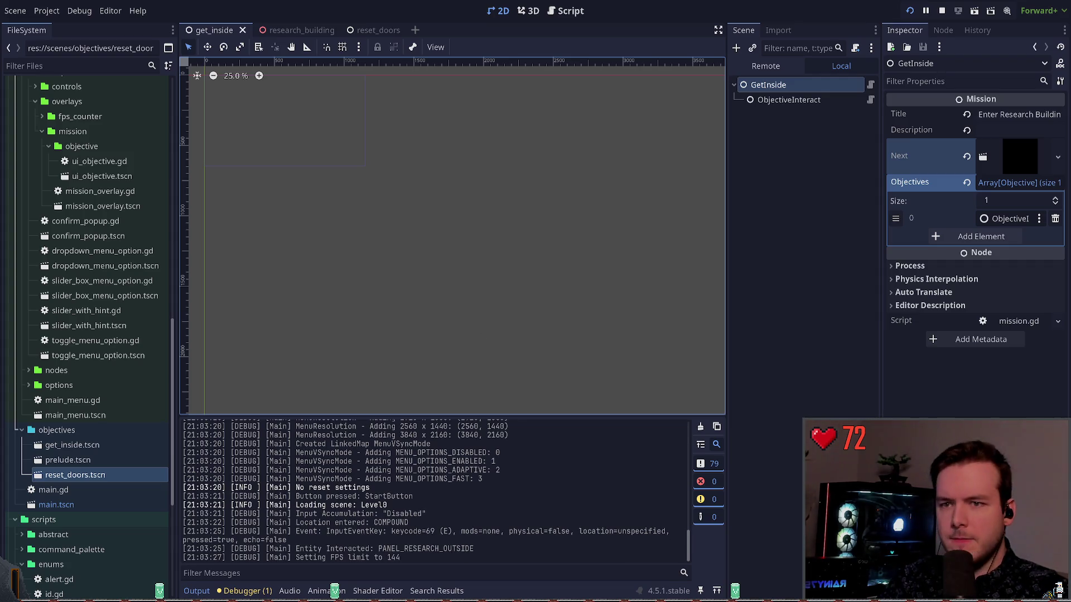
left_click(801, 101)
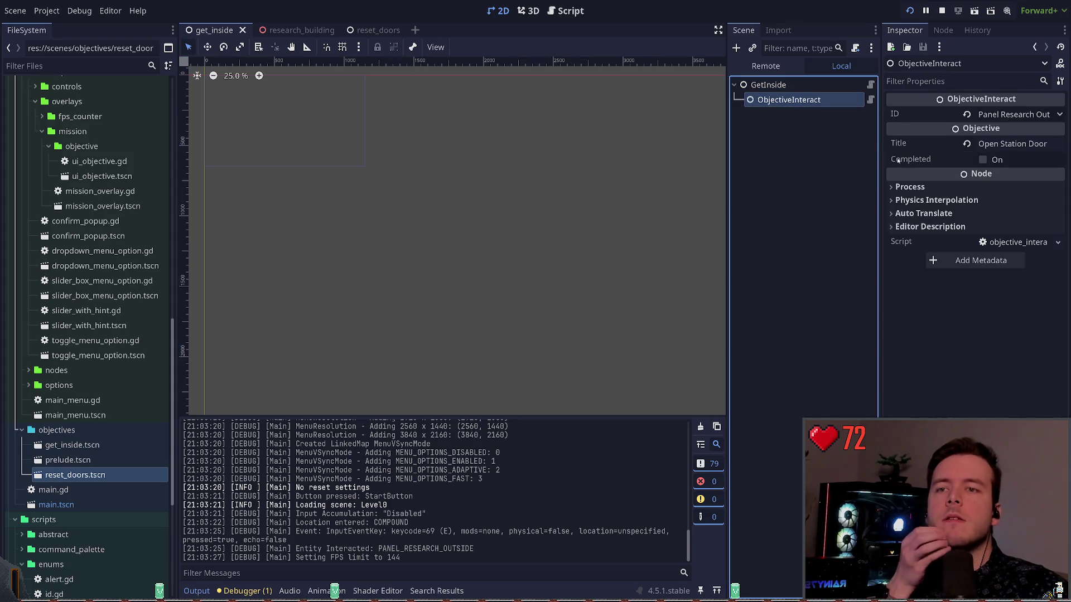
key("Up")
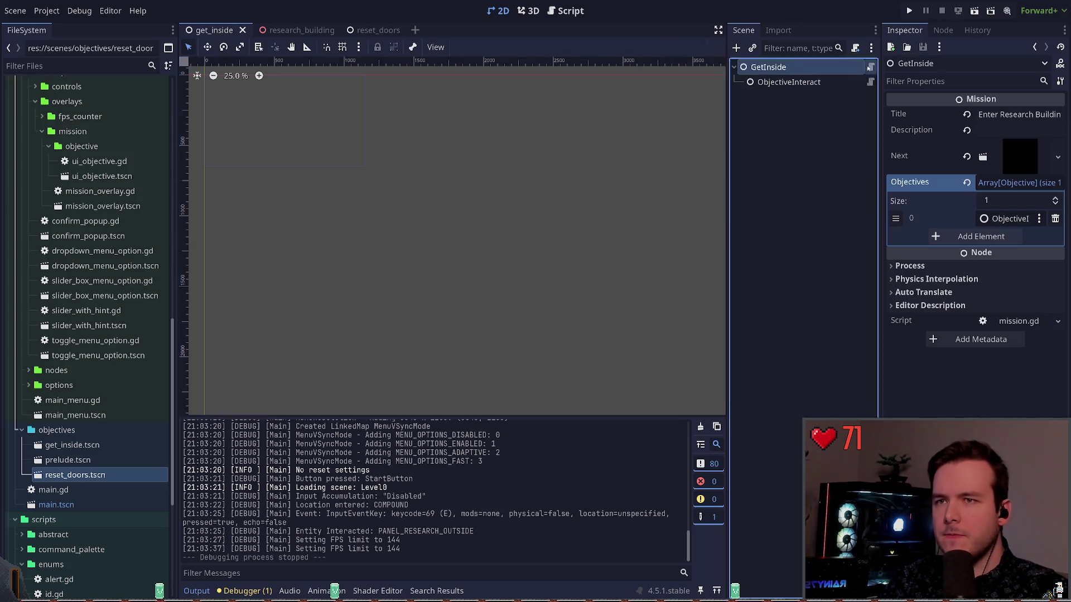
scroll(378, 313, "down", 2)
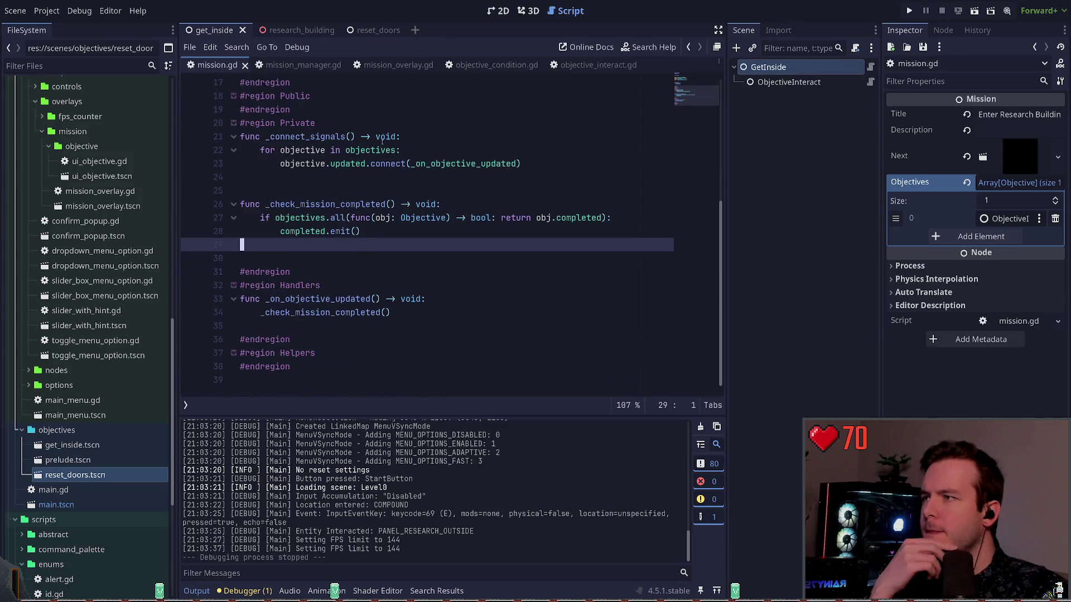
Step: From mission_manager.gd, read the PackedScene instantiate() documentation, including GenEditState, then close it
left_click(298, 65)
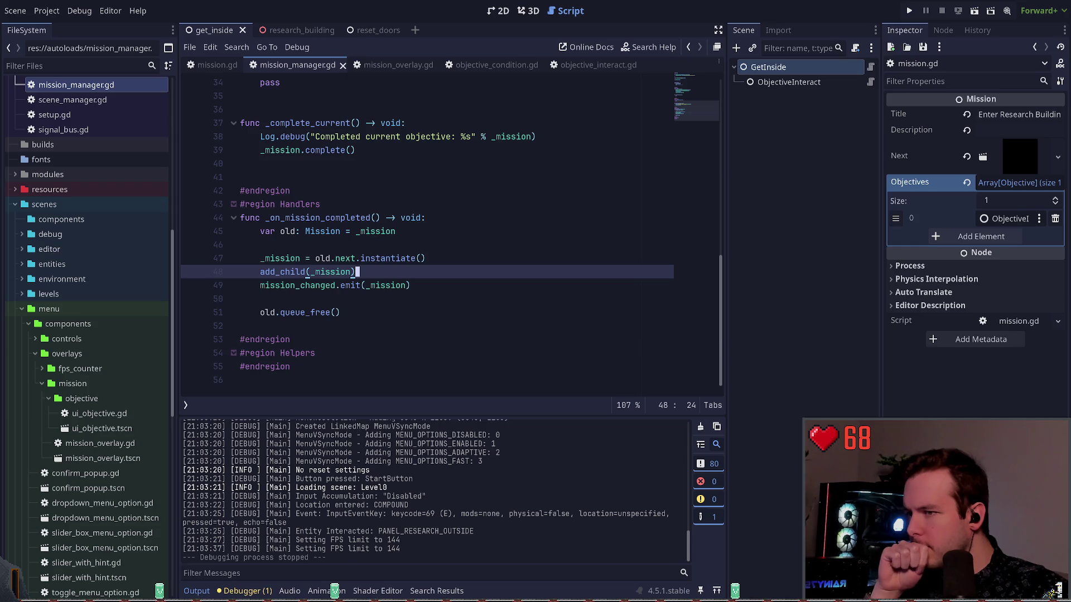
left_click(387, 258, "ctrl")
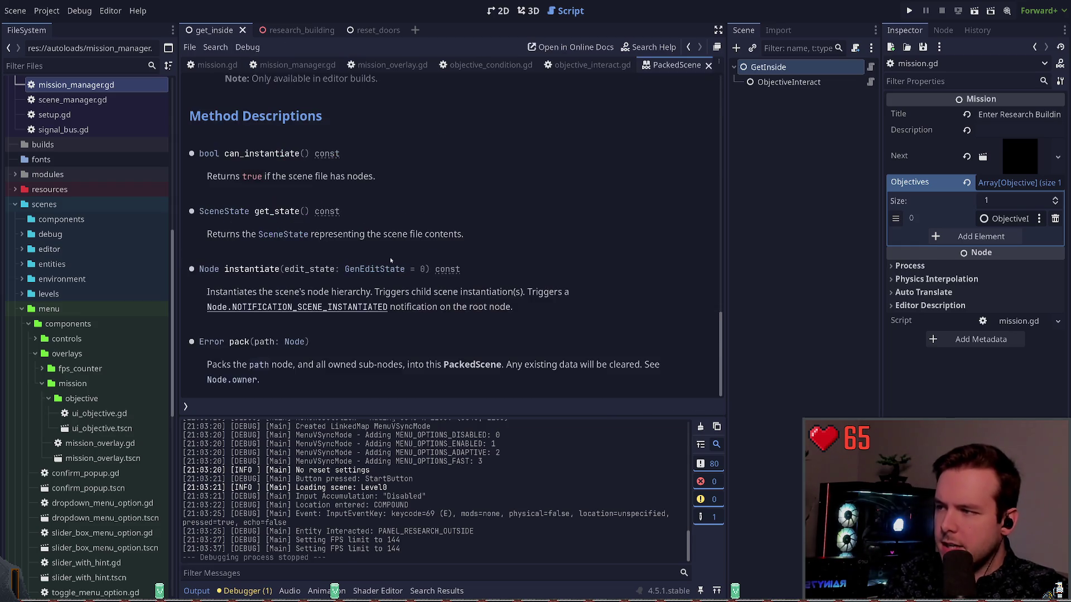
scroll(329, 153, "up", 1)
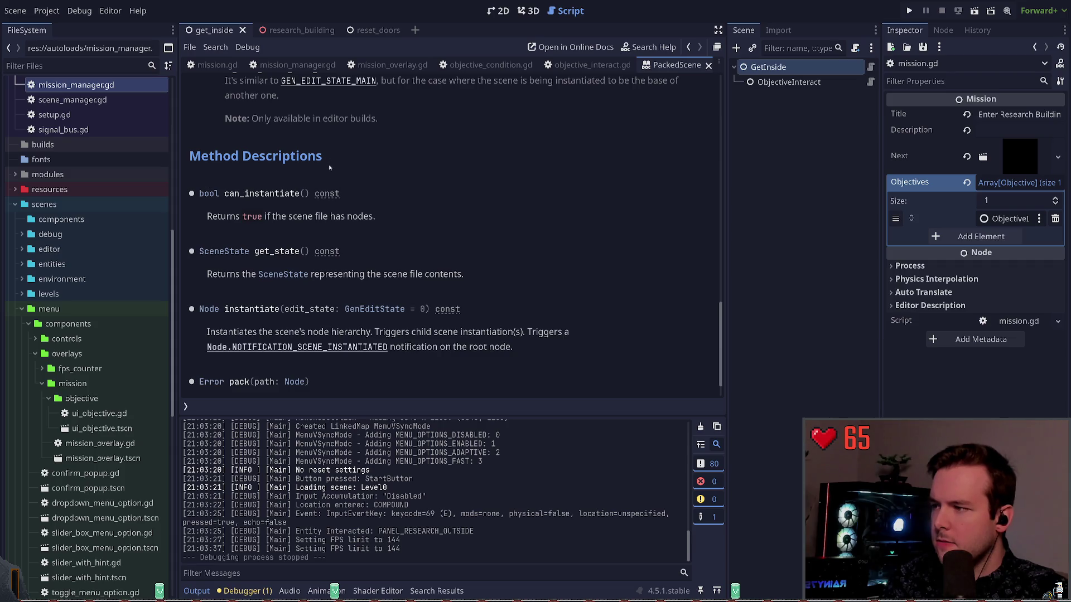
scroll(330, 167, "down", 1)
scroll(370, 269, "up", 5)
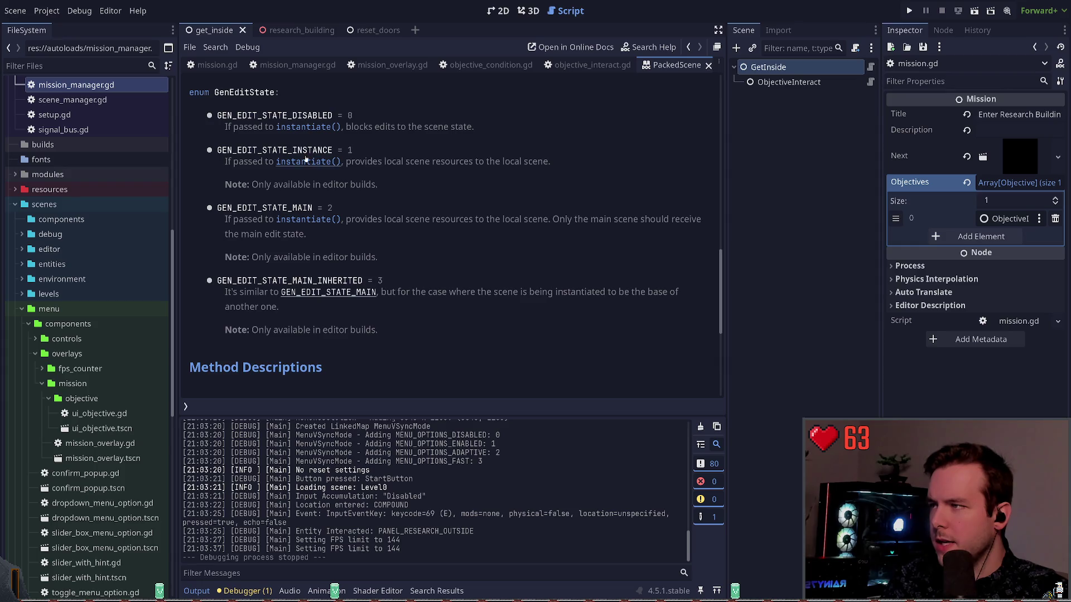
scroll(346, 176, "up", 2)
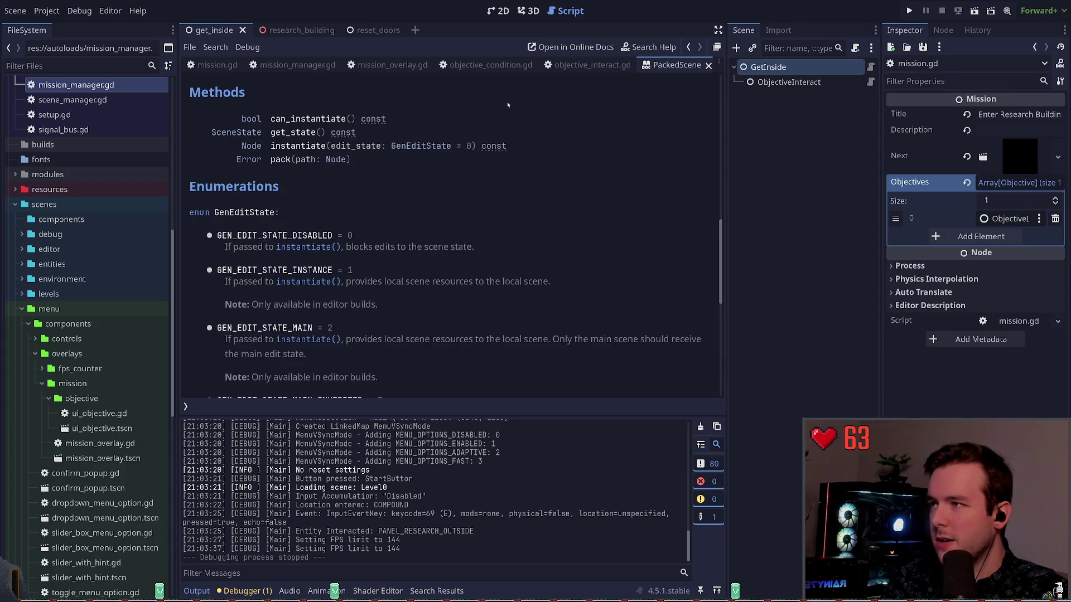
left_click(709, 66)
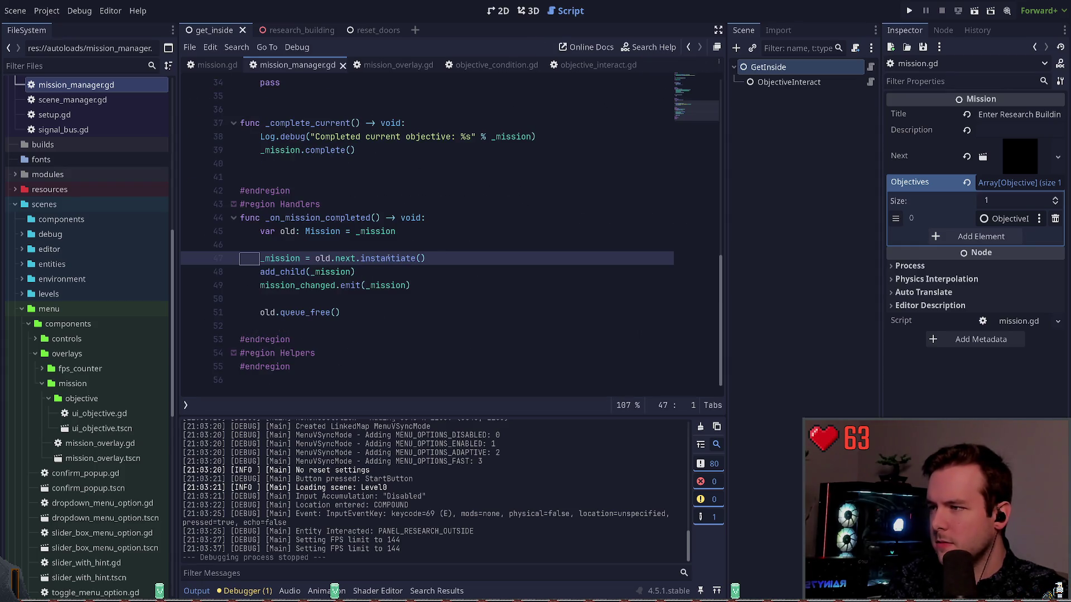
left_click(427, 258)
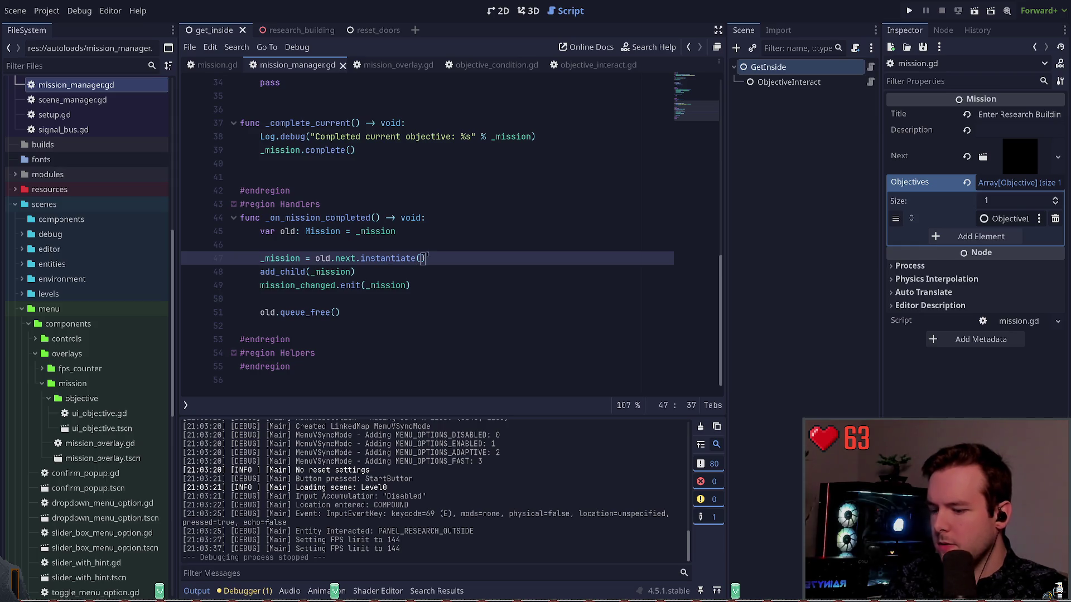
type("1")
left_click(302, 258)
key("ctrl+s")
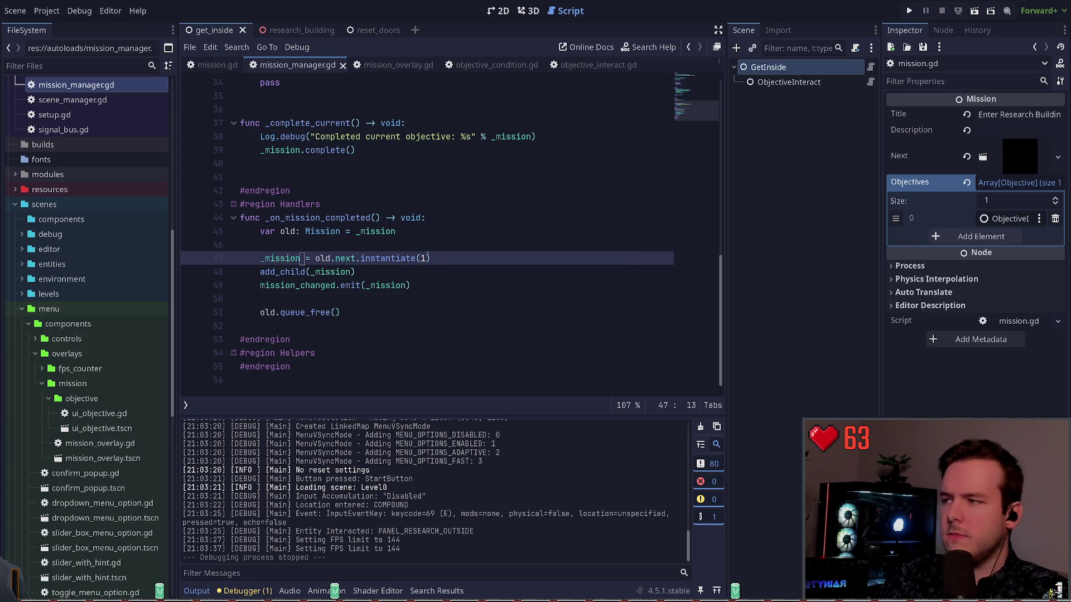
key("F5")
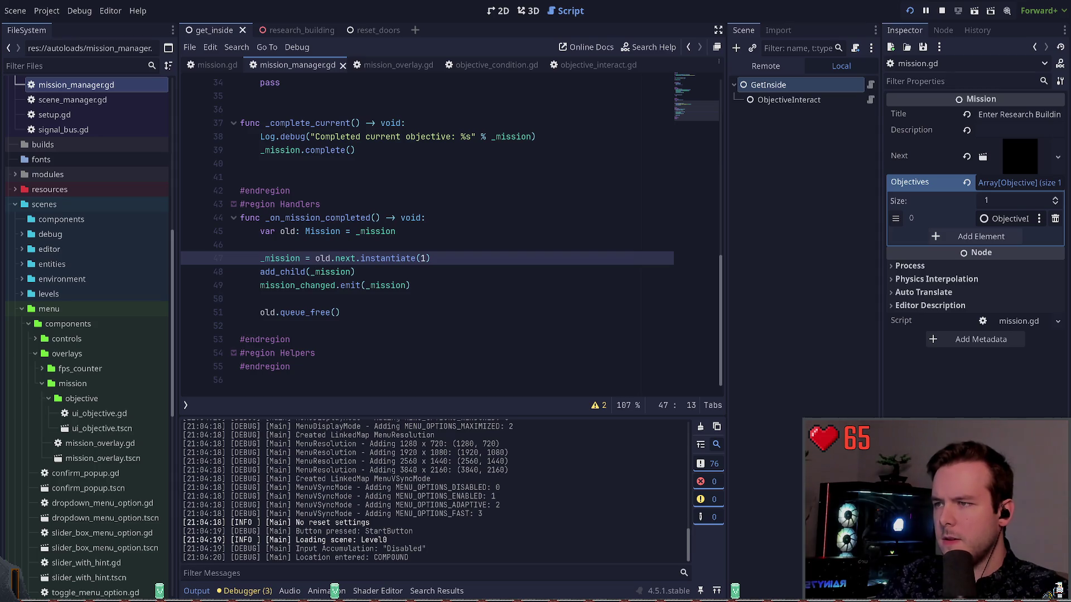
key("e")
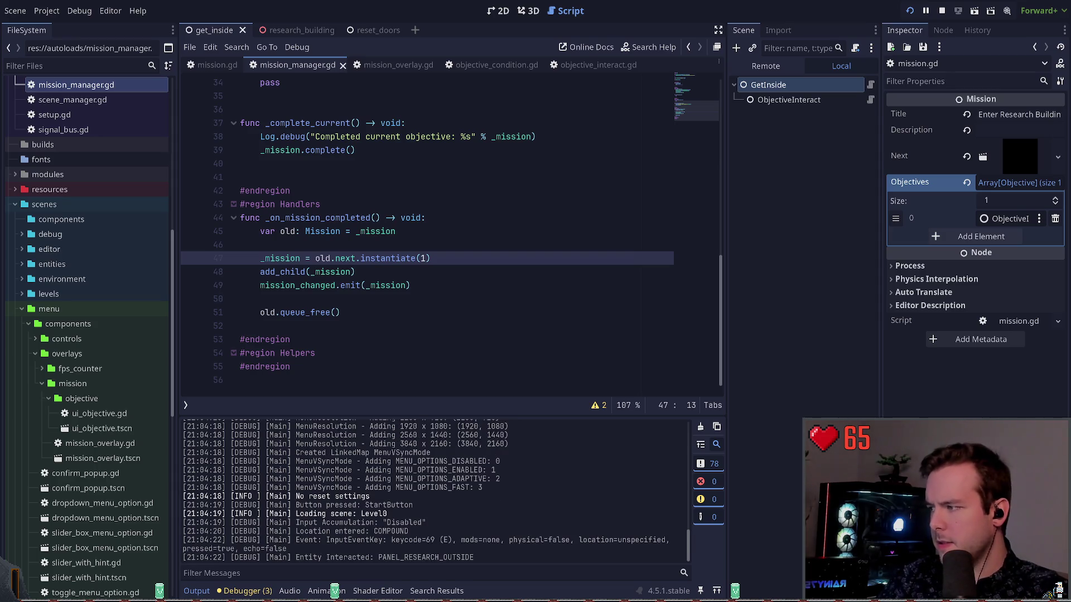
left_click(422, 259)
key("Delete")
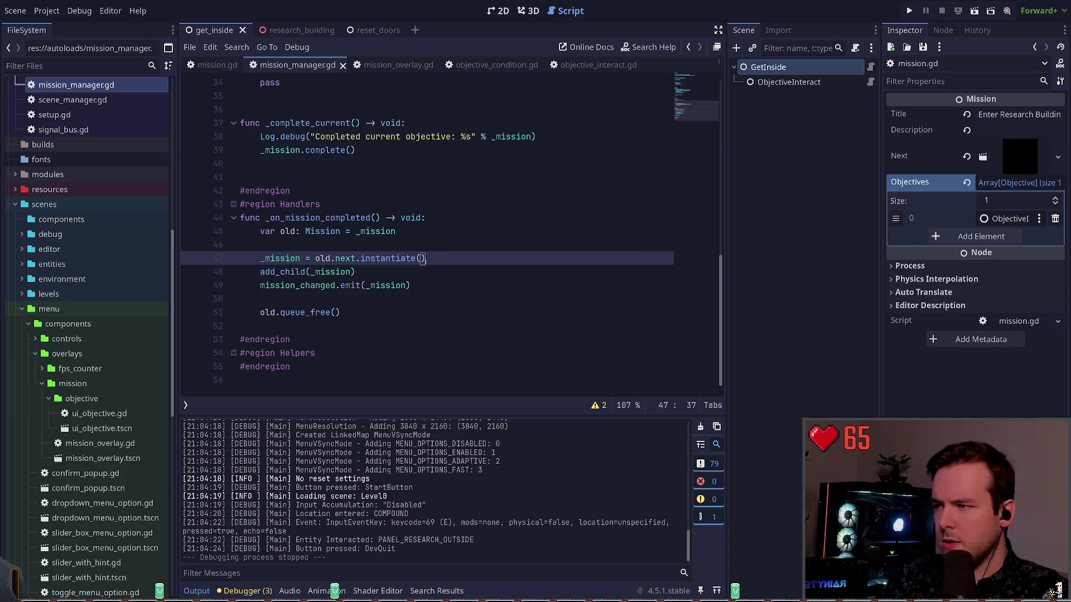
left_click(301, 259)
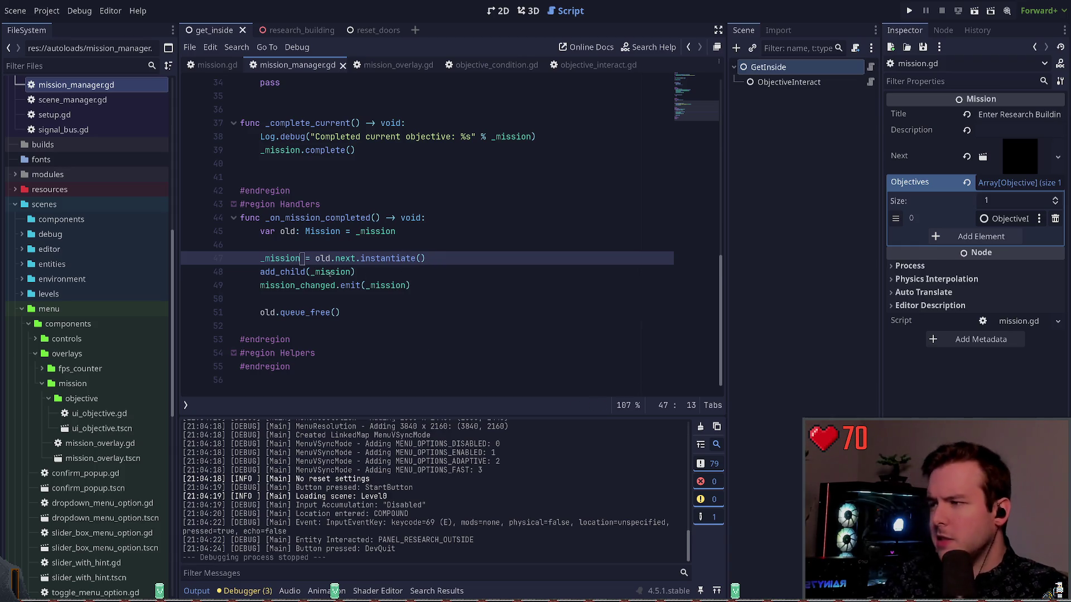
left_click(334, 311)
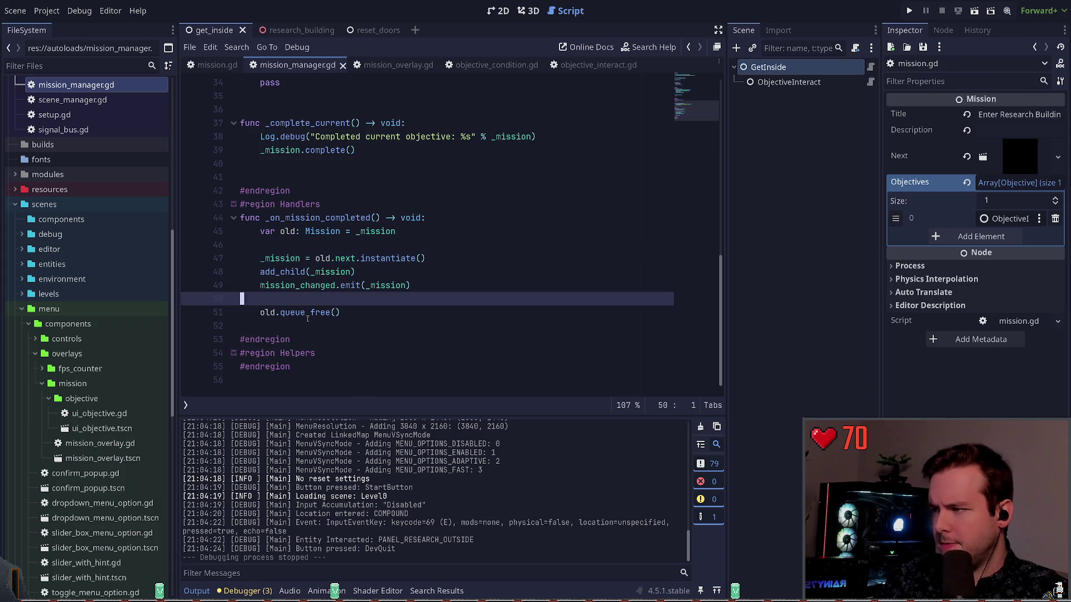
left_click(372, 313)
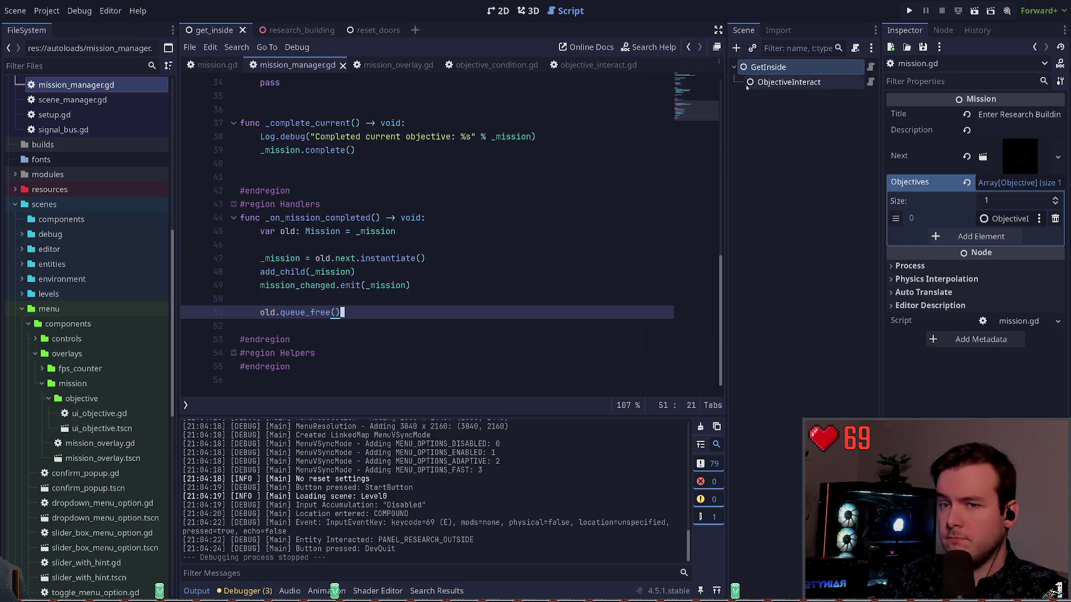
left_click(789, 83)
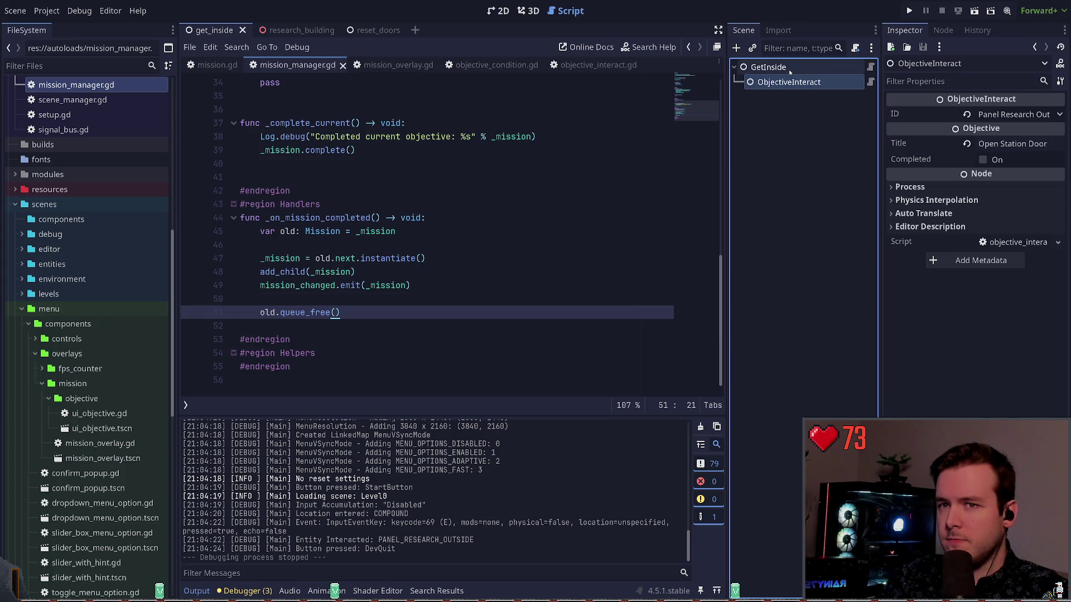
left_click(789, 72)
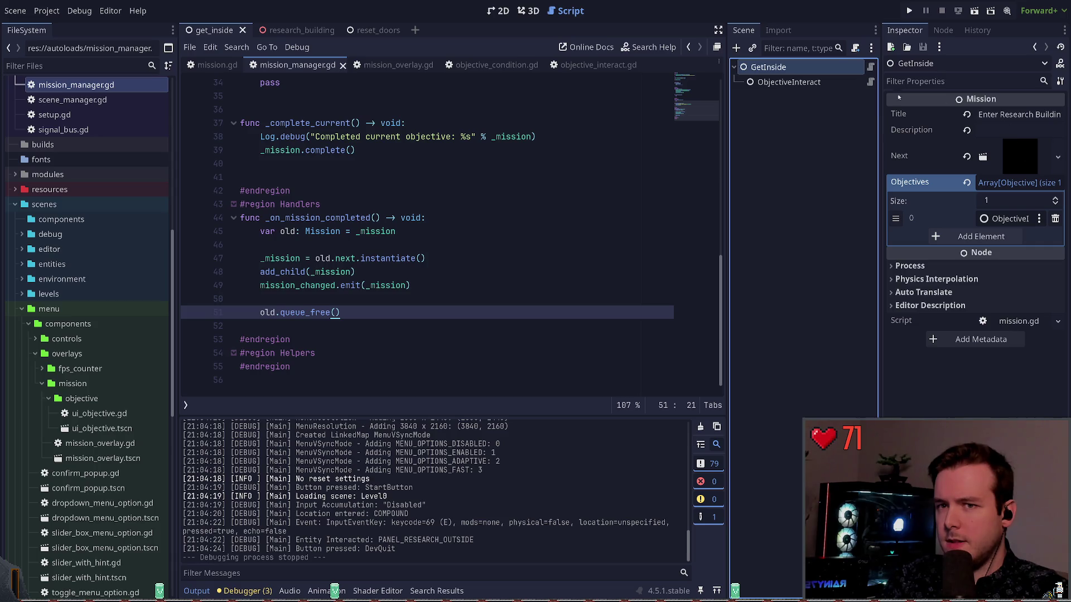
scroll(84, 402, "down", 5)
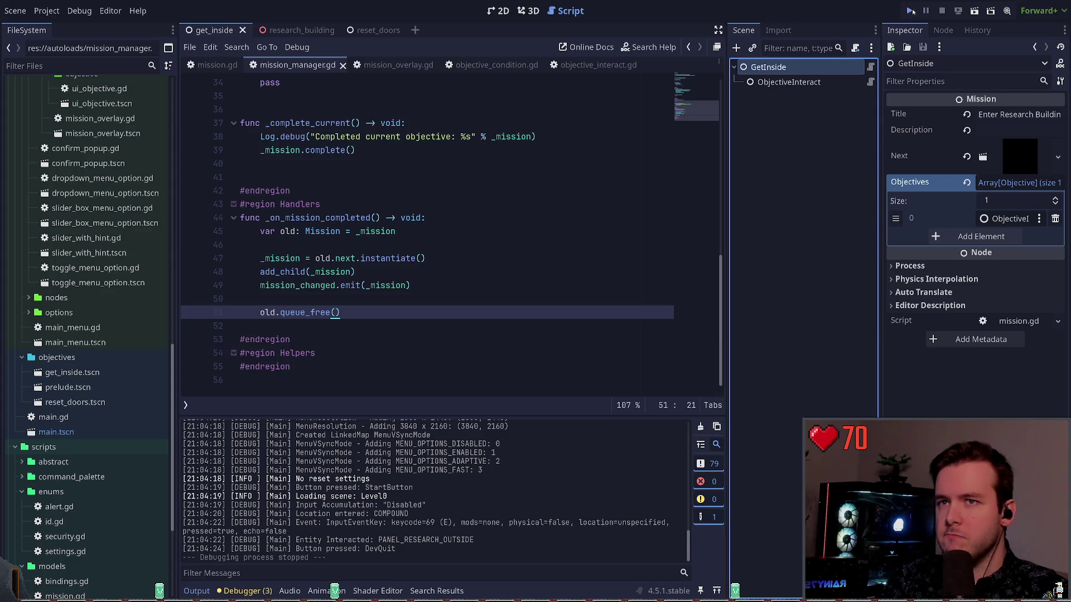
Step: Run the game, inspect live MissionManager > GetInside and its ObjectiveInteract objective, then stop
key("F5")
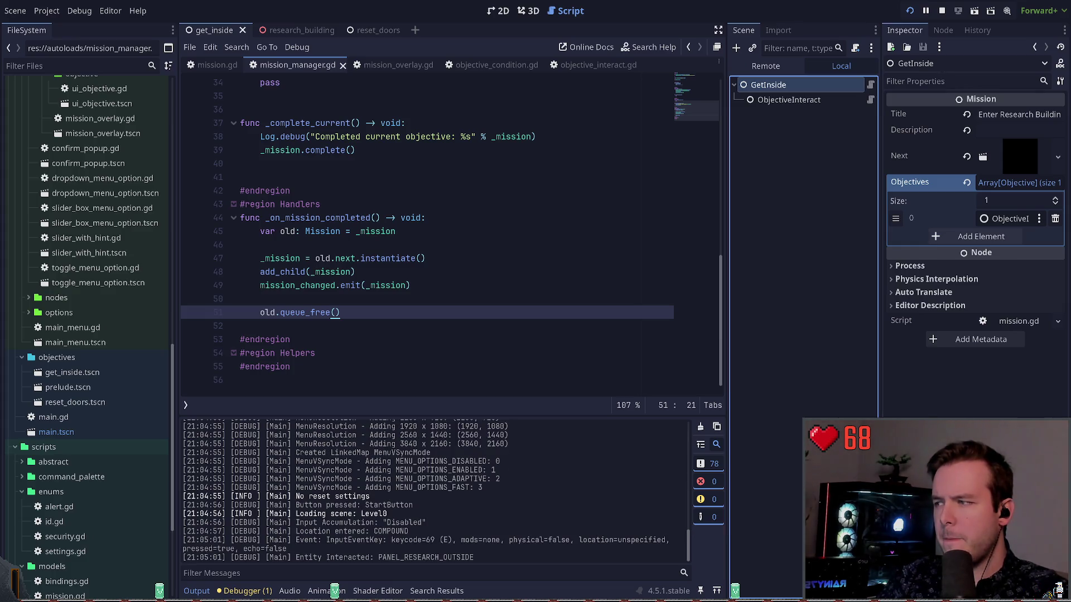
left_click(765, 66)
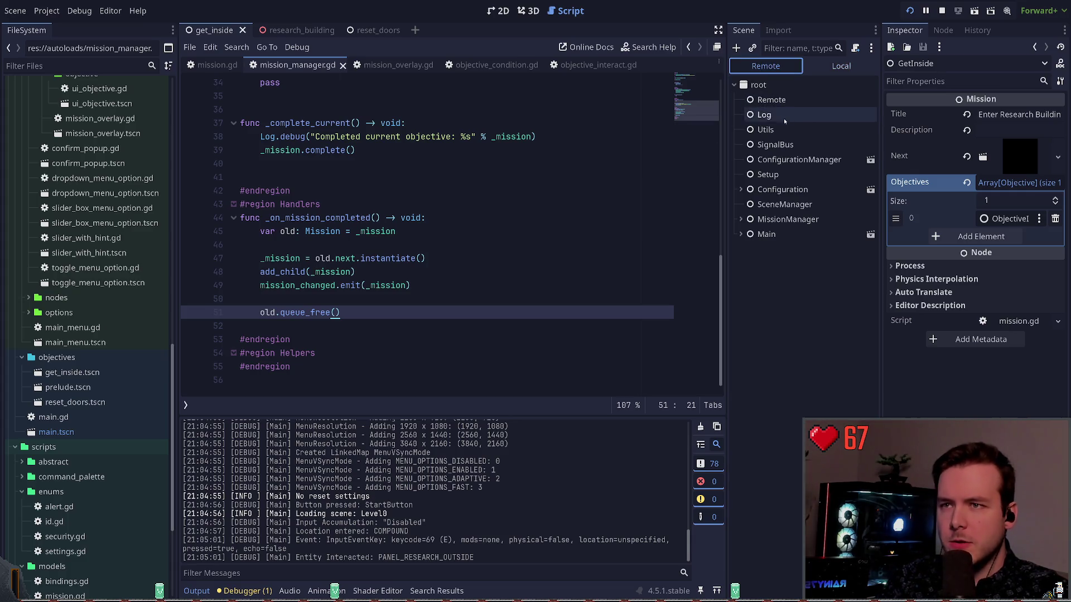
left_click(740, 190)
left_click(741, 190)
left_click(740, 219)
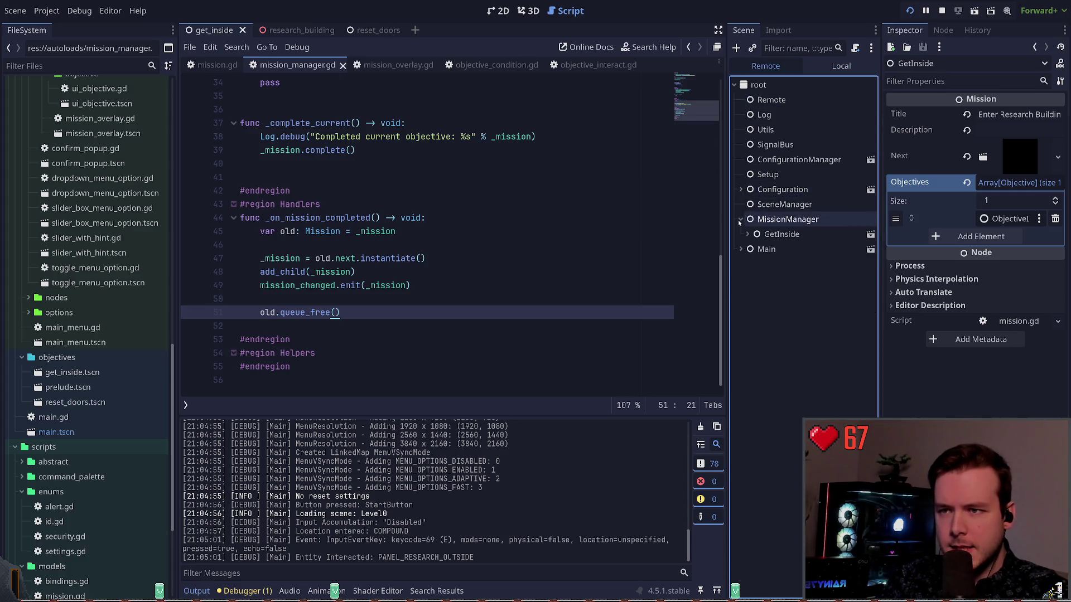
left_click(745, 234)
left_click(782, 234)
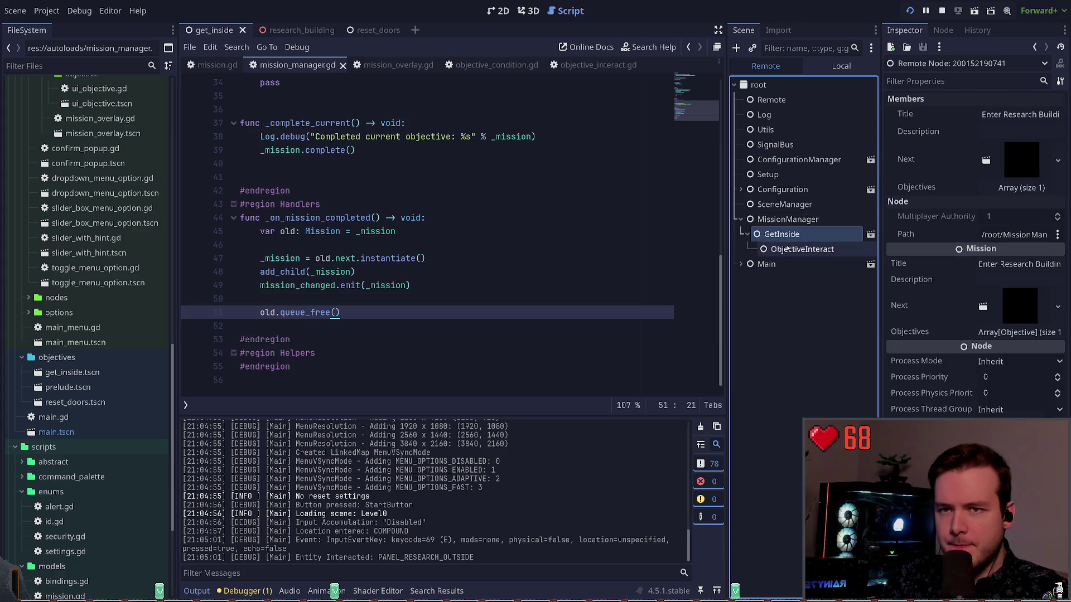
left_click(825, 249)
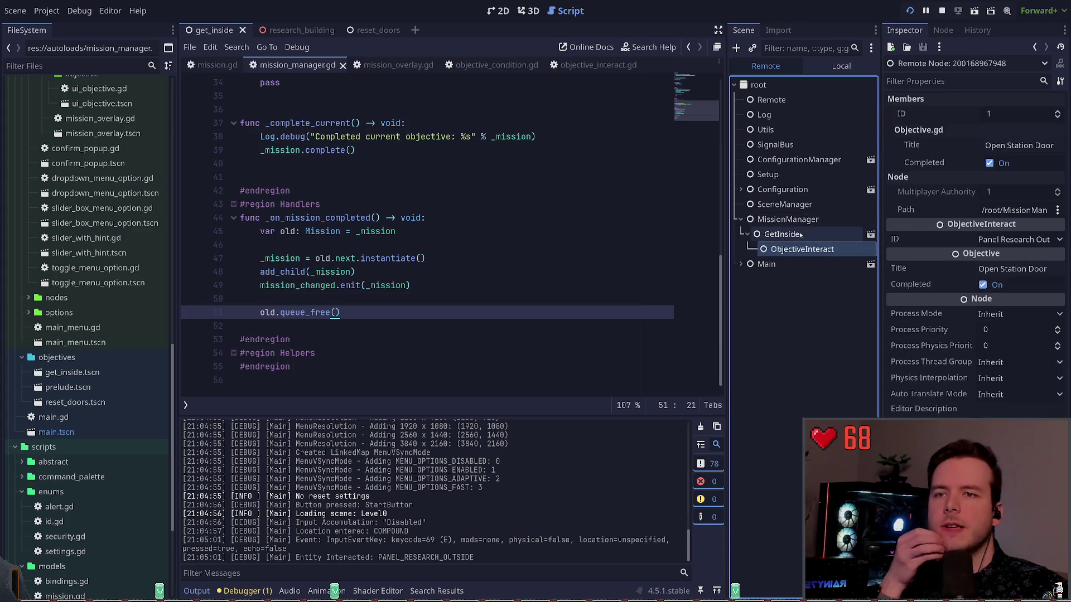
left_click(822, 234)
key("F8")
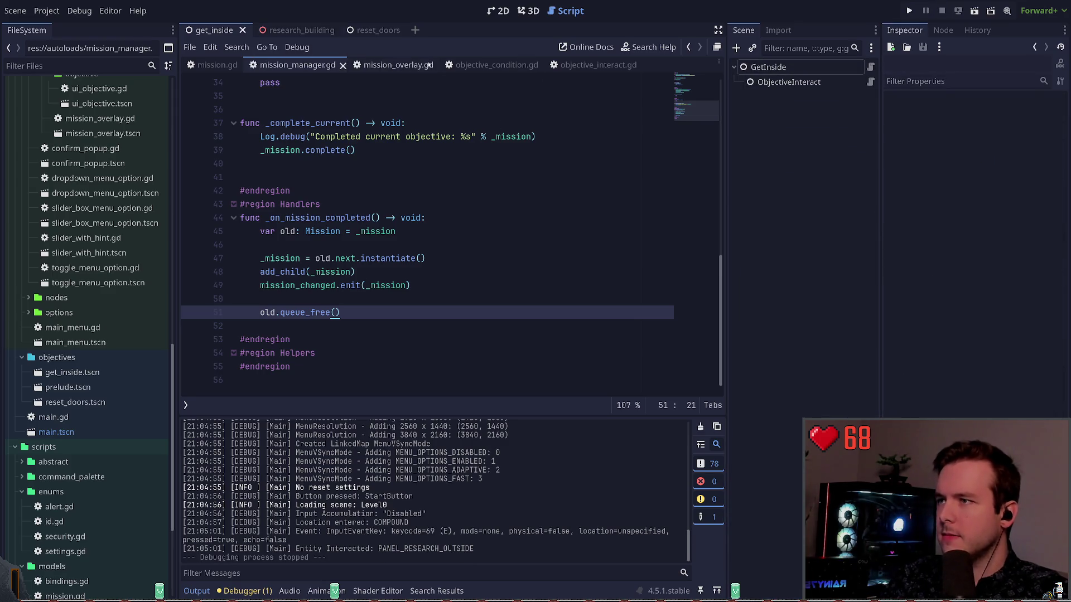
Step: Look through the mission_overlay, objective_condition and objective_interact scripts, returning to mission_manager.gd
left_click(414, 66)
left_click(494, 66)
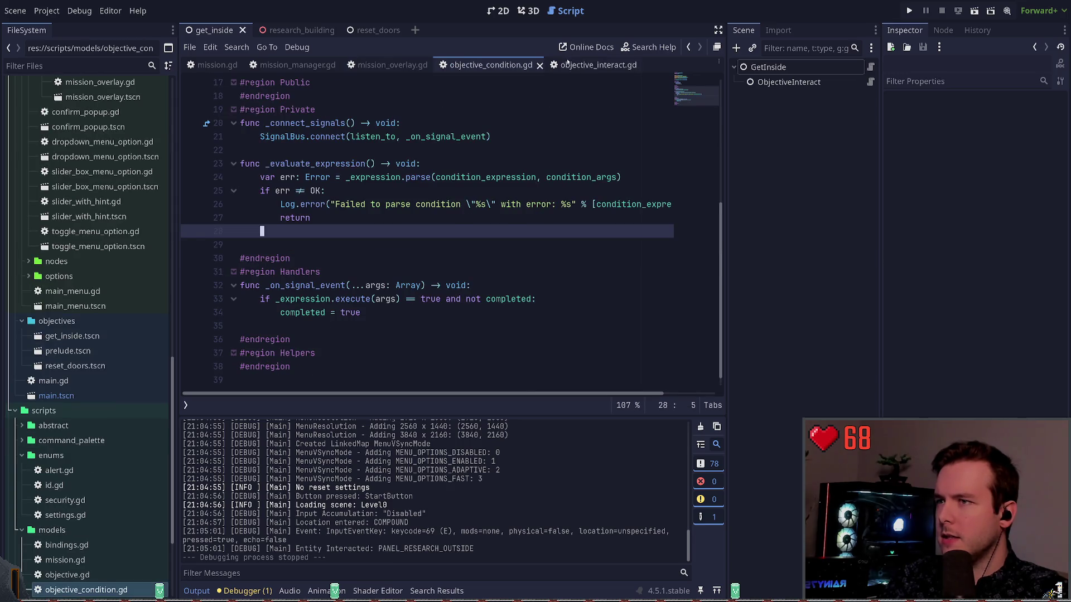
left_click(598, 66)
left_click(297, 66)
scroll(393, 230, "up", 6)
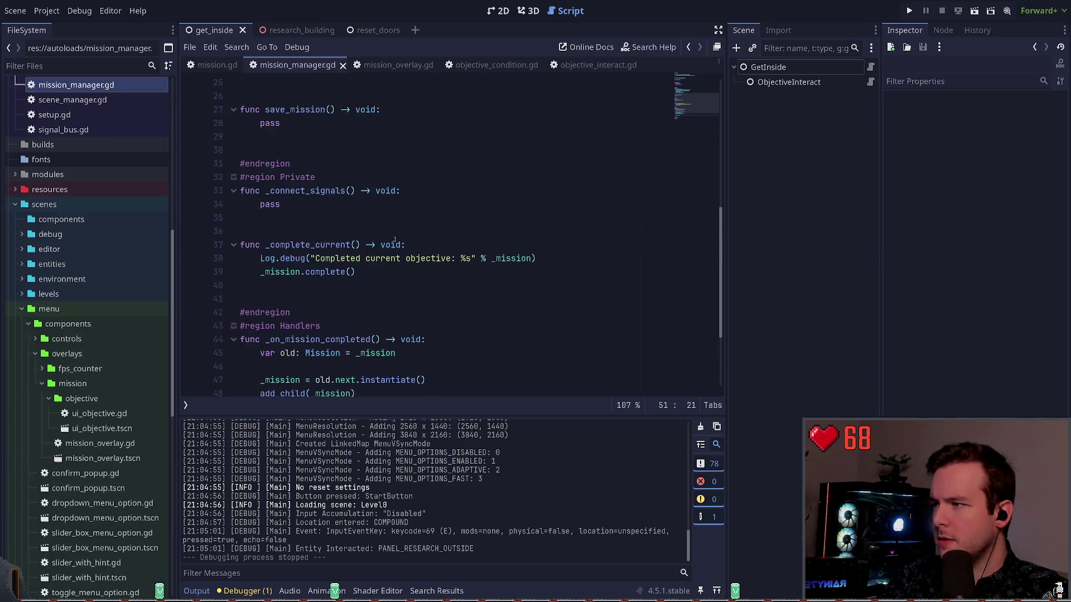
scroll(437, 253, "up", 3)
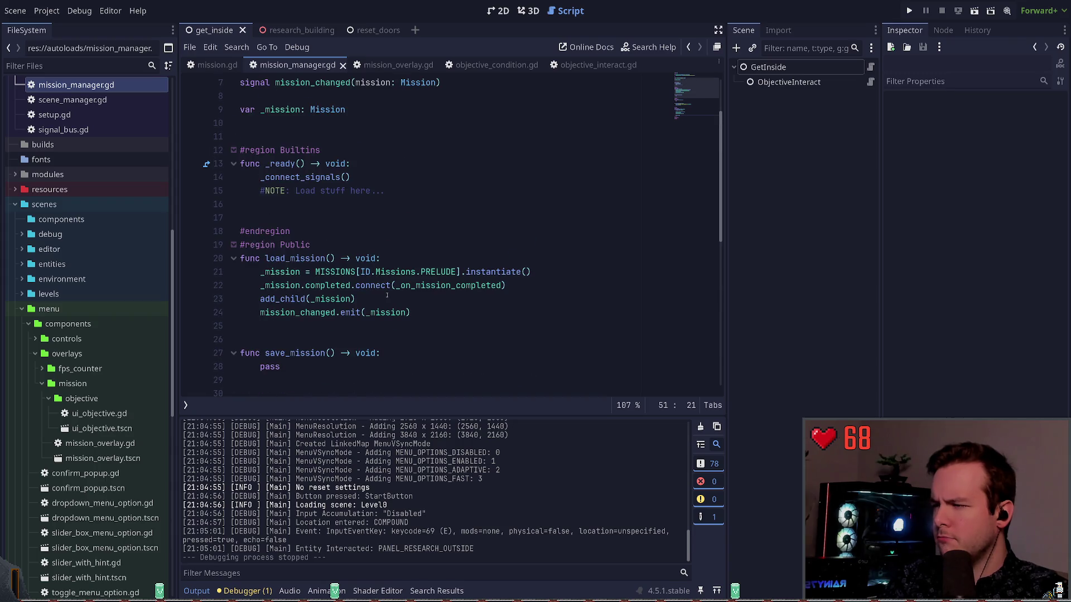
left_click(297, 325)
scroll(306, 217, "up", 1)
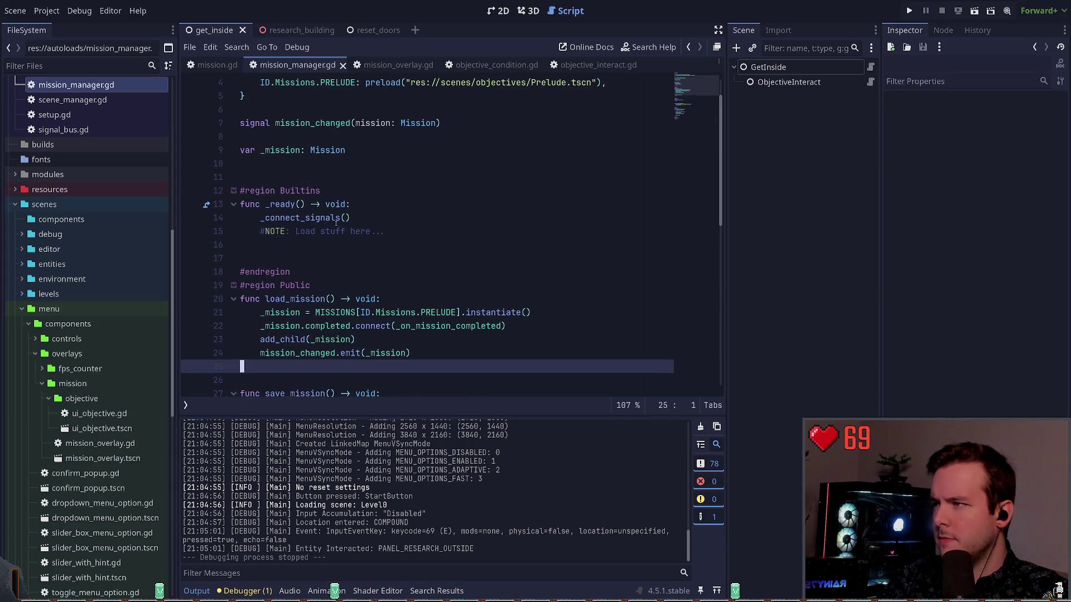
scroll(338, 224, "up", 1)
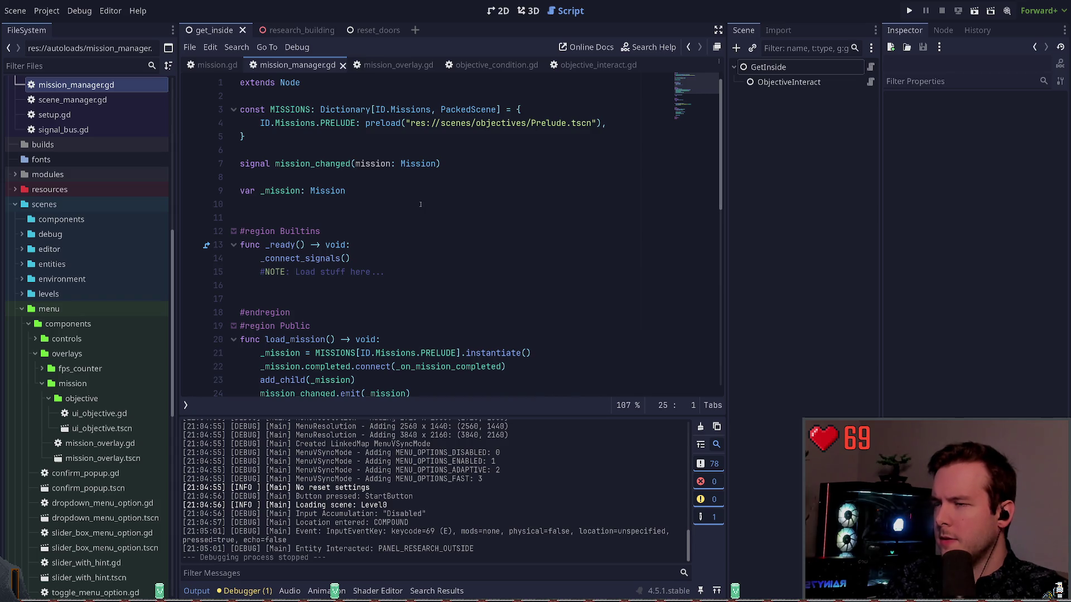
Step: Review mission_manager.gd's _connect_signals definition and the _on_mission_completed handler's add_child call
left_click(391, 67)
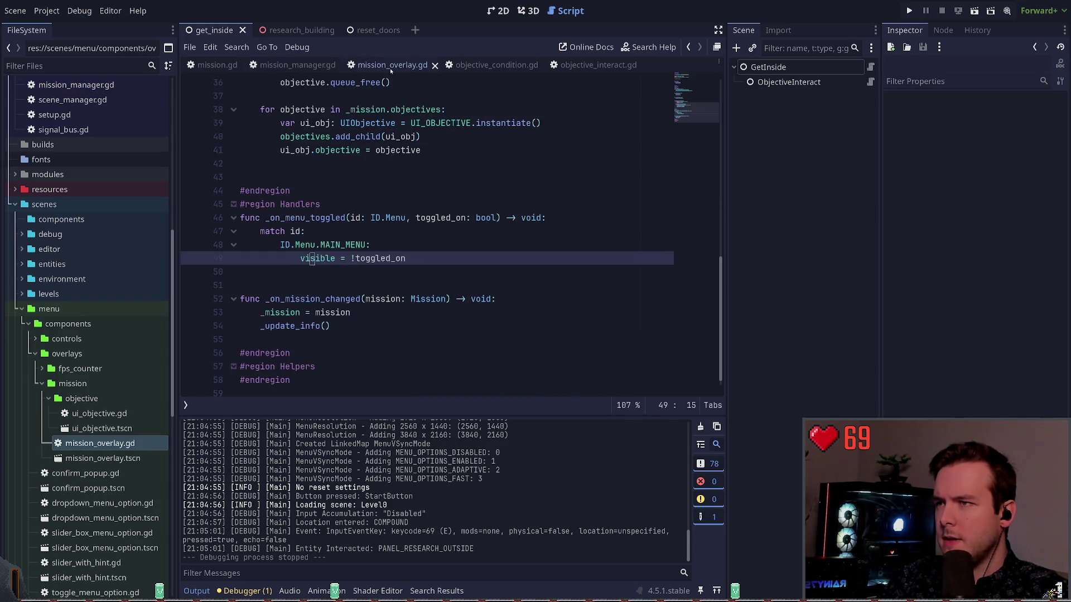
left_click(297, 65)
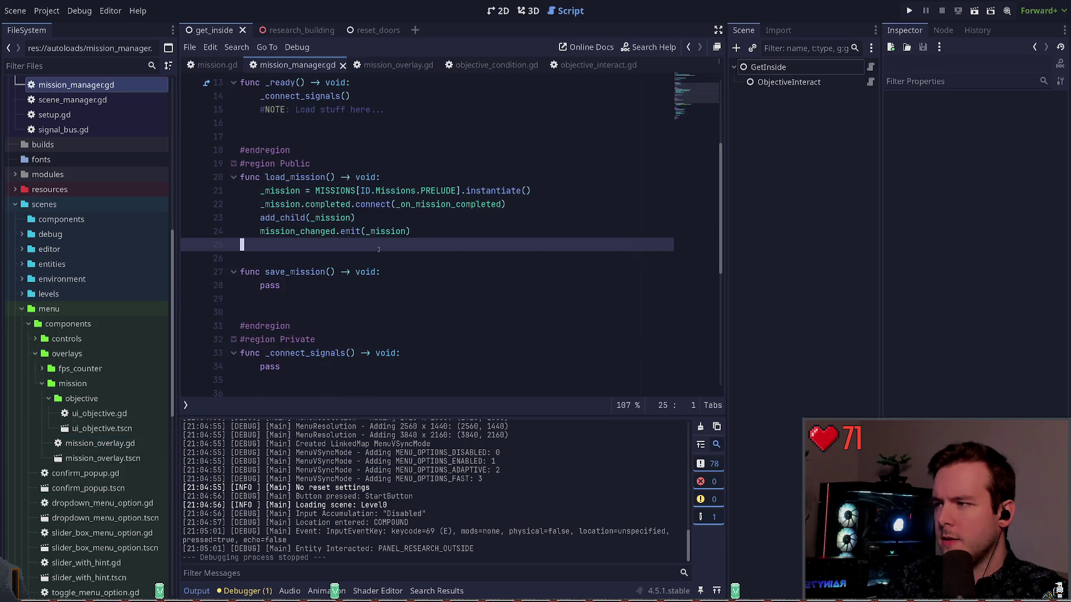
scroll(375, 250, "down", 3)
scroll(346, 253, "up", 7)
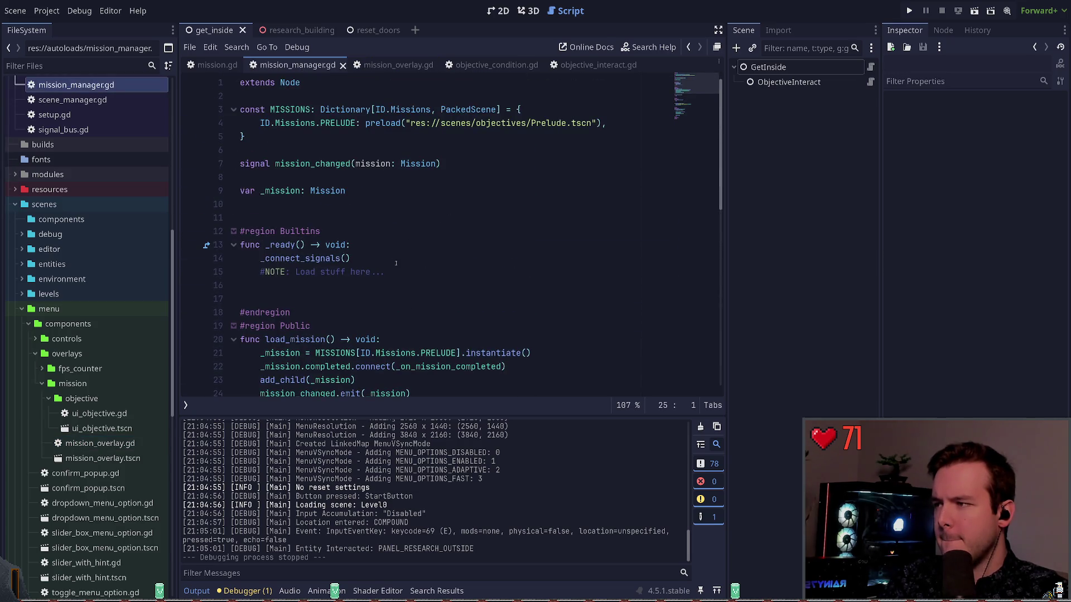
left_click(321, 258, "ctrl")
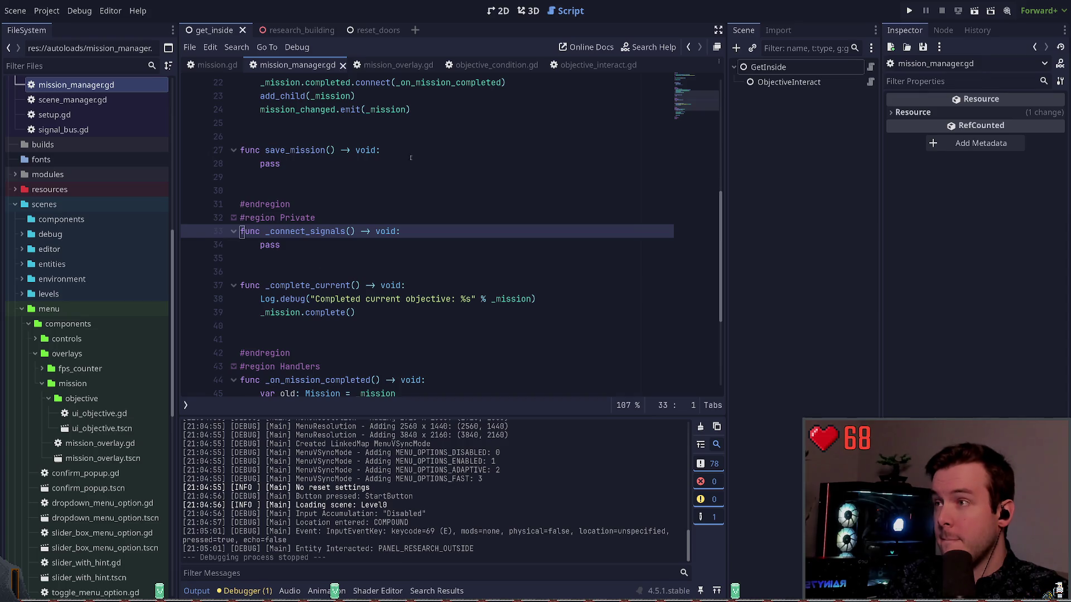
double_click(269, 244)
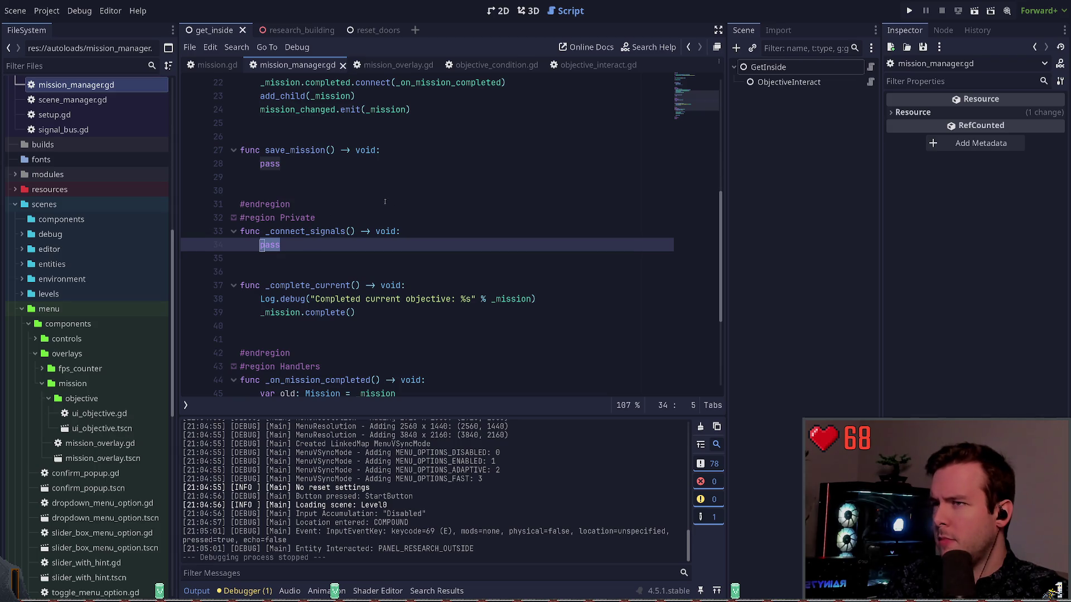
scroll(420, 177, "down", 4)
double_click(323, 218)
scroll(323, 224, "up", 9)
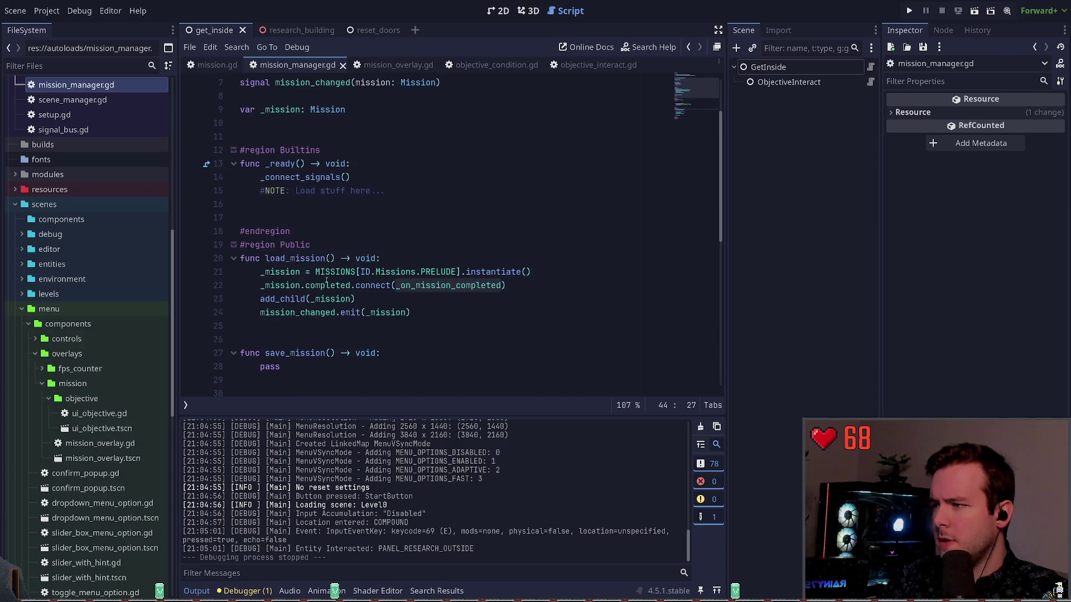
left_click(346, 300)
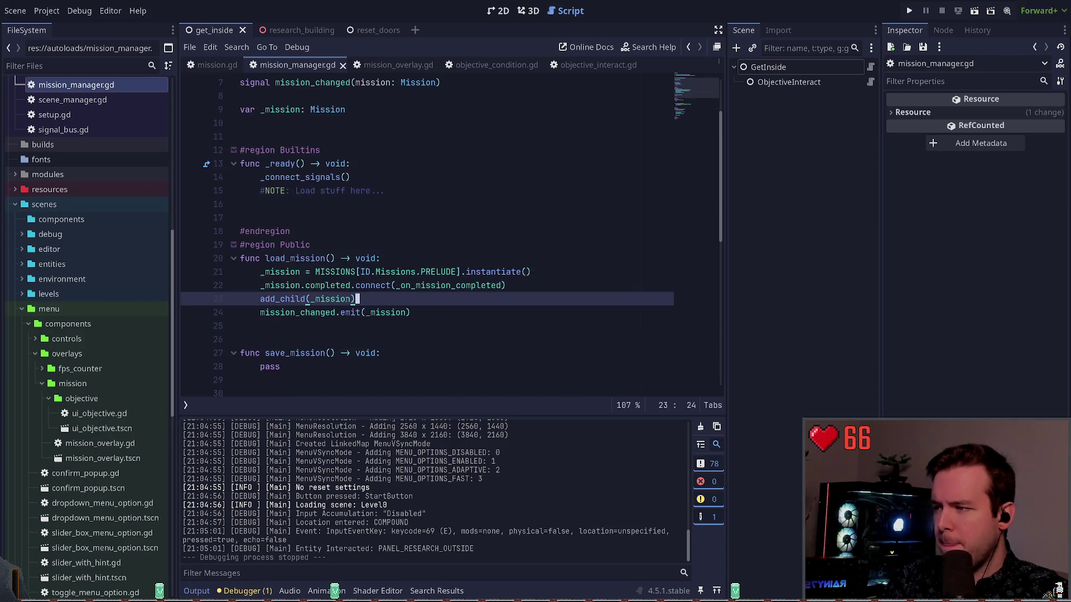
Step: Switch to mission.gd and highlight uses of the completed signal down to _check_mission_completed
key("alt+Left")
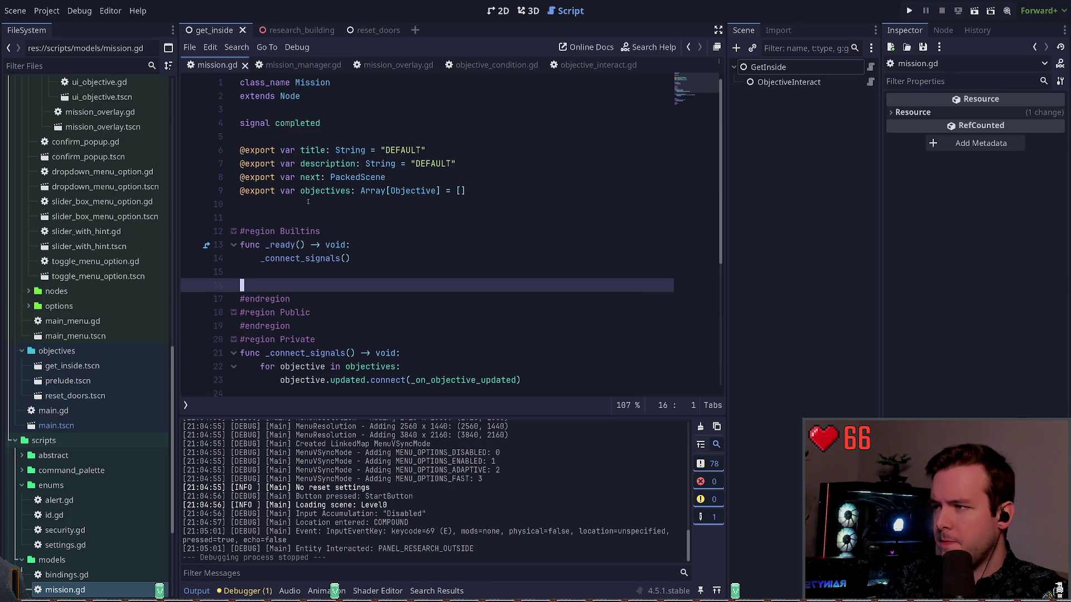
double_click(301, 124)
scroll(334, 223, "down", 5)
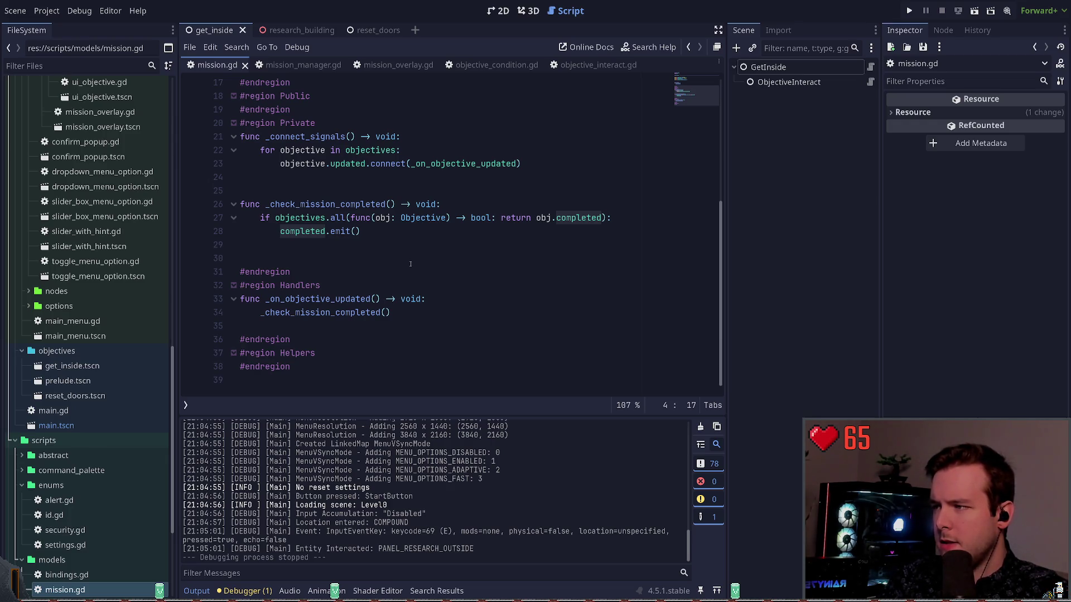
Step: Add Log.debug("Checking mission completion") as the first line of _check_mission_completed
scroll(496, 209, "up", 1)
left_click(494, 215)
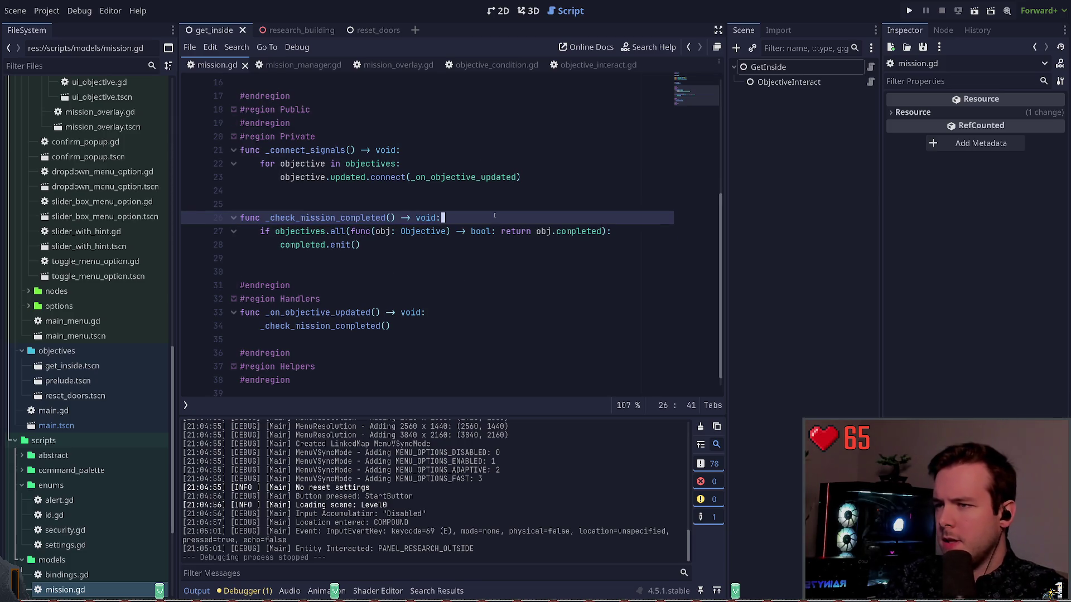
key("Down")
key("End")
key("Return")
type("Log")
key("ctrl+z")
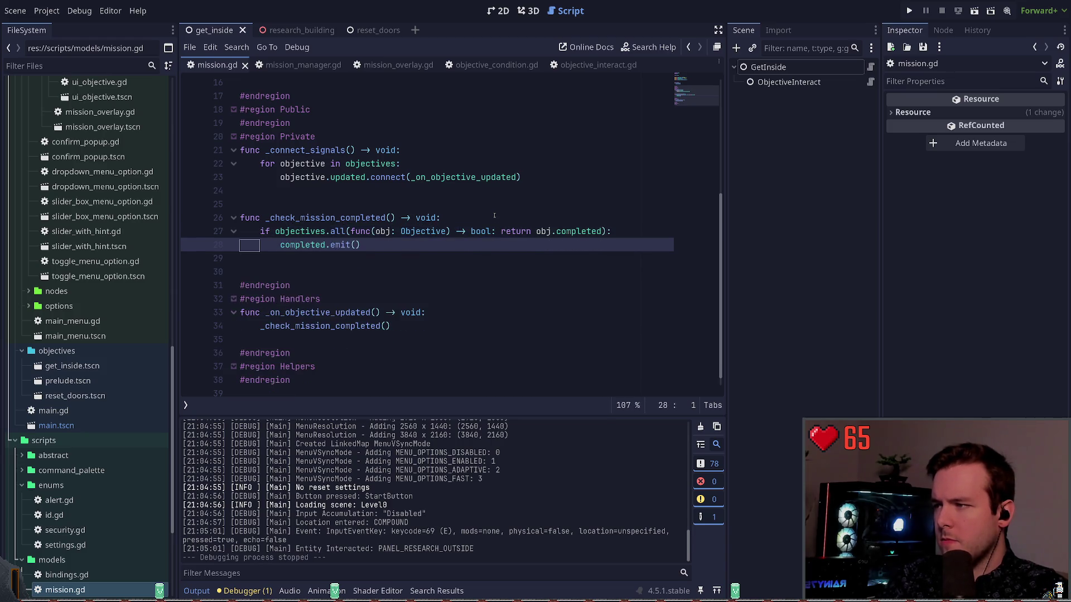
key("Up")
key("Up")
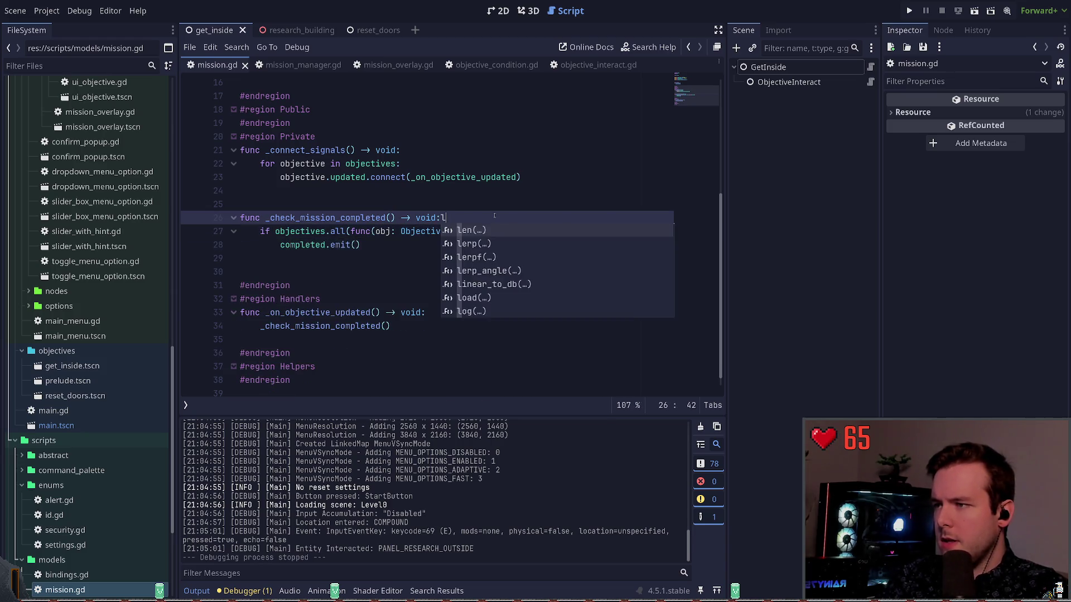
key("BackSpace")
key("Return")
type("Log.d")
key("Return")
type("\"Checking tmission")
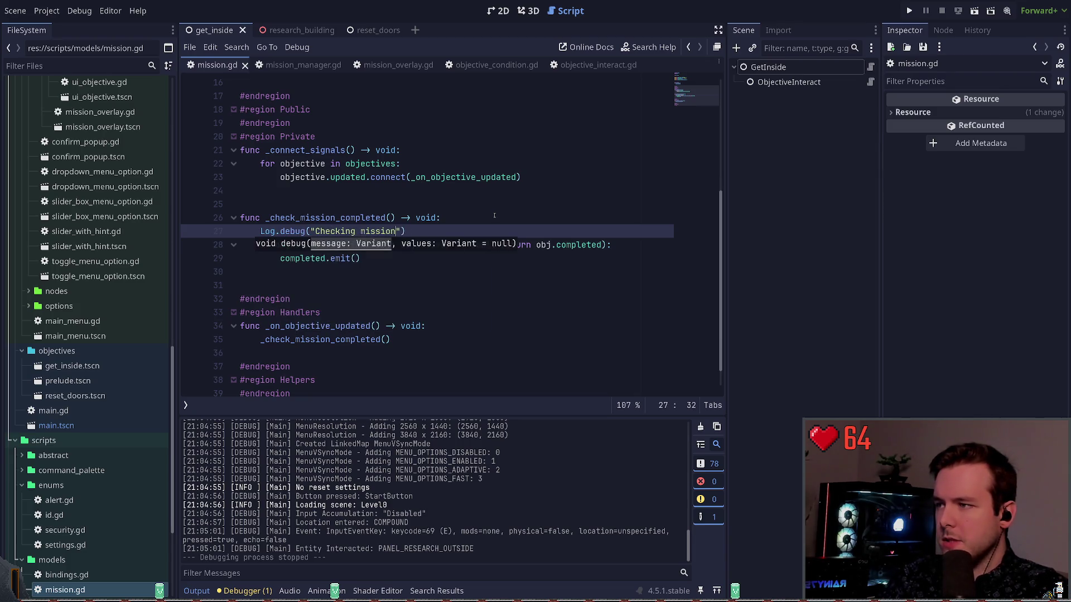
type("letion")
Step: Run the game to check that the completion-check message gets logged
key("F5")
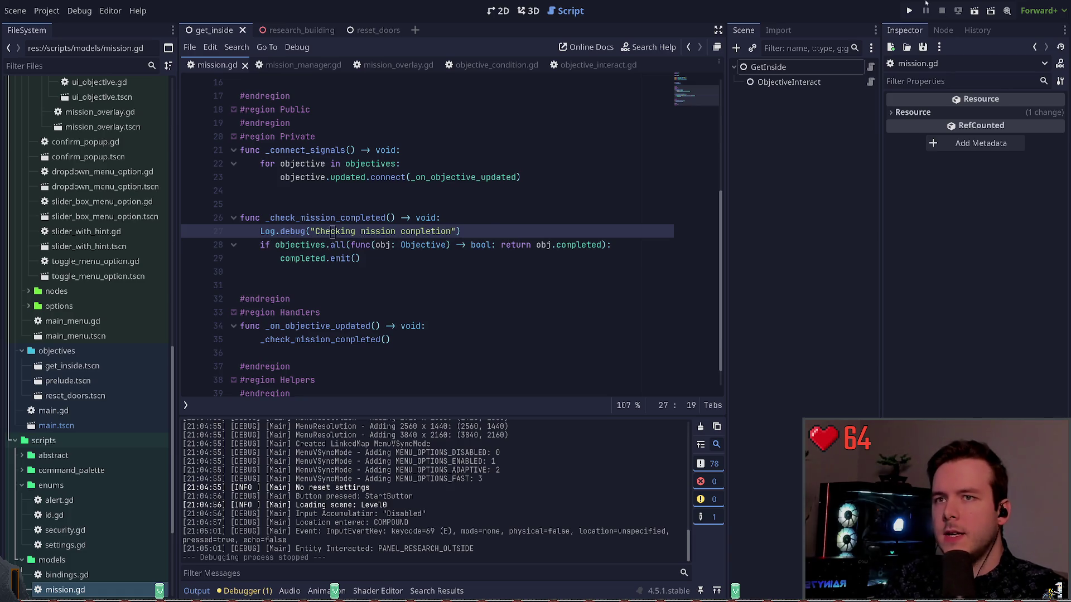
left_click(333, 231)
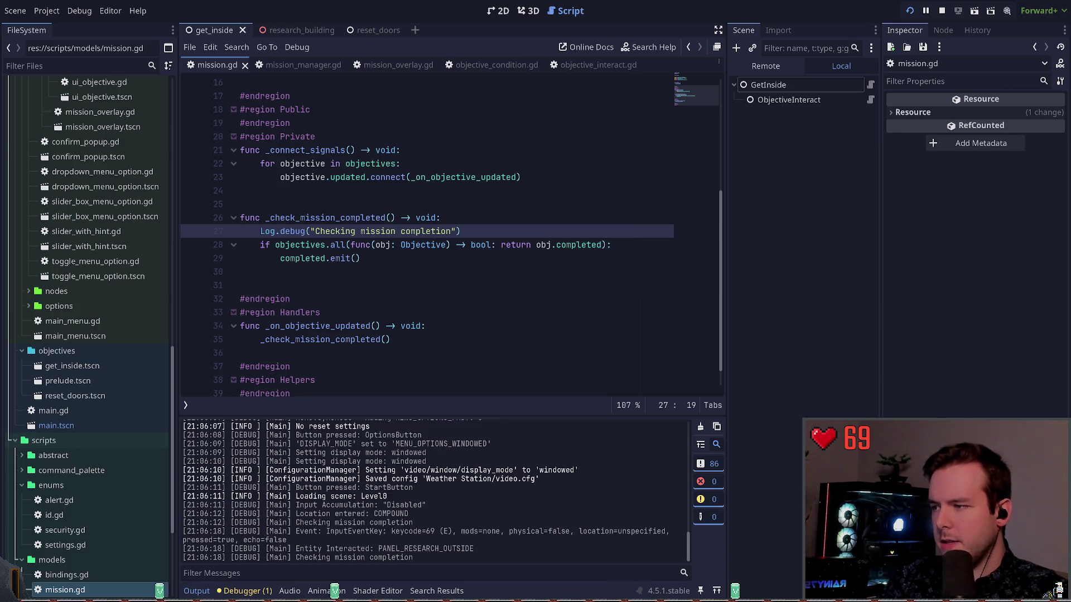
left_click(344, 272)
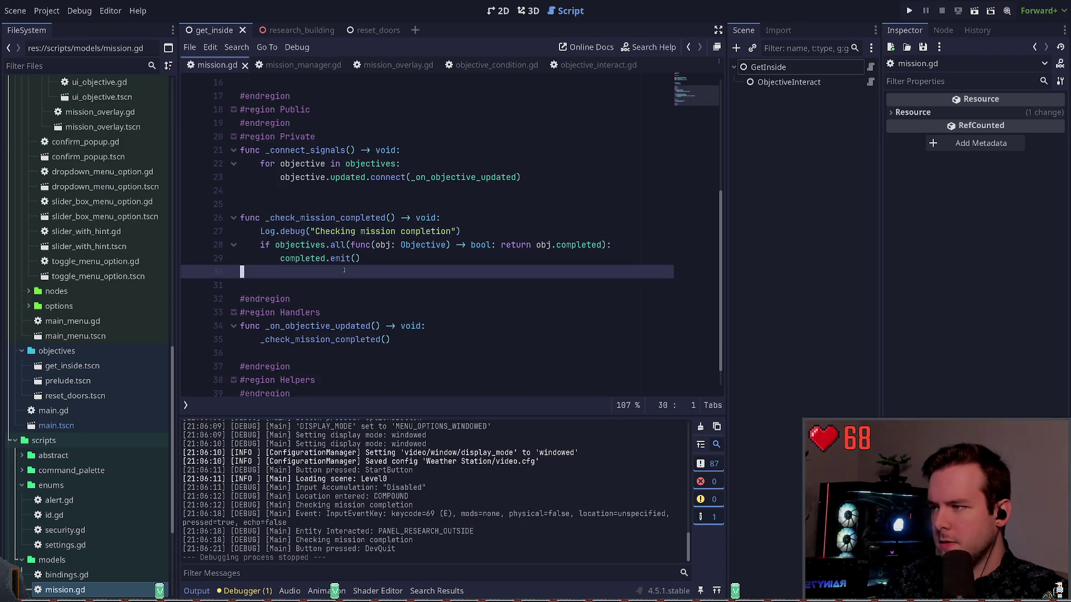
Step: Log "Completed mission" in the all-completed branch of mission.gd, then test-run it and interact with the research panel
scroll(355, 272, "down", 1)
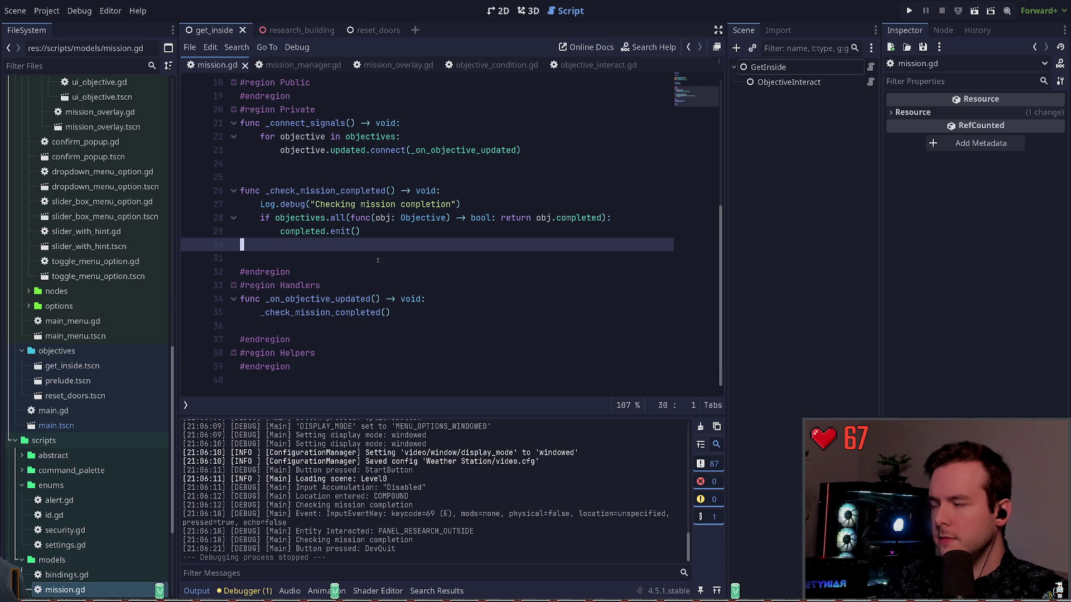
scroll(493, 193, "up", 1)
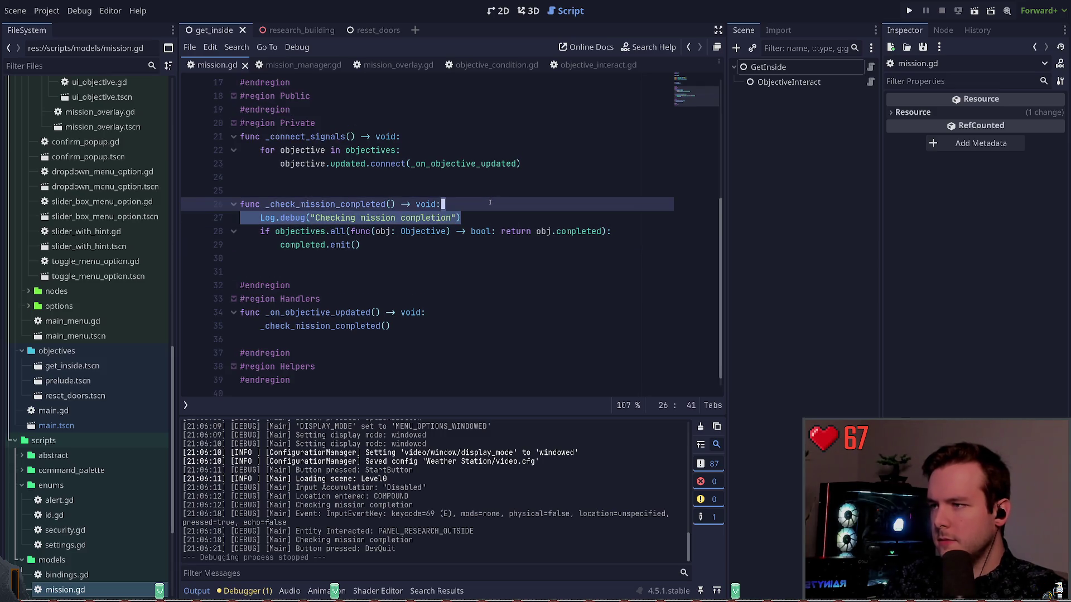
left_click(492, 214)
key("Down")
key("End")
key("Return")
type("L")
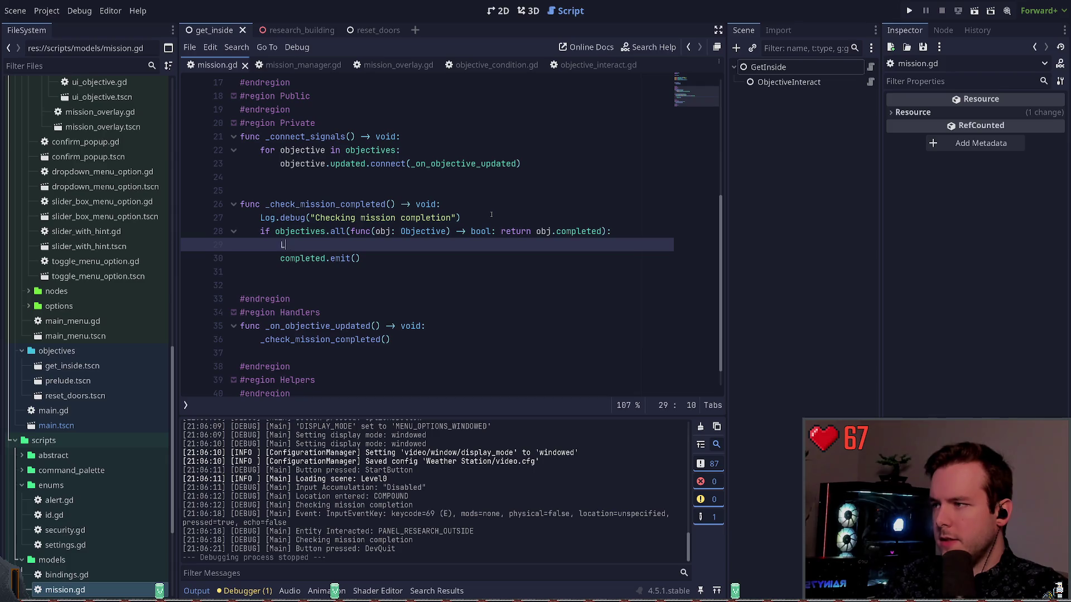
type("og.de")
key("Return")
type("\"Complete")
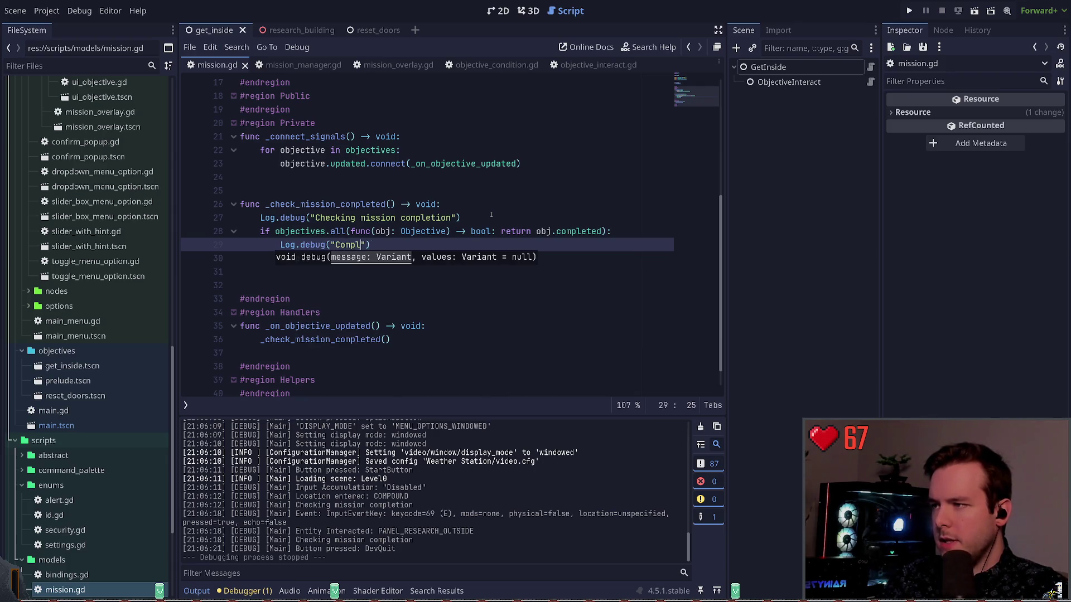
type("d mission")
key("F5")
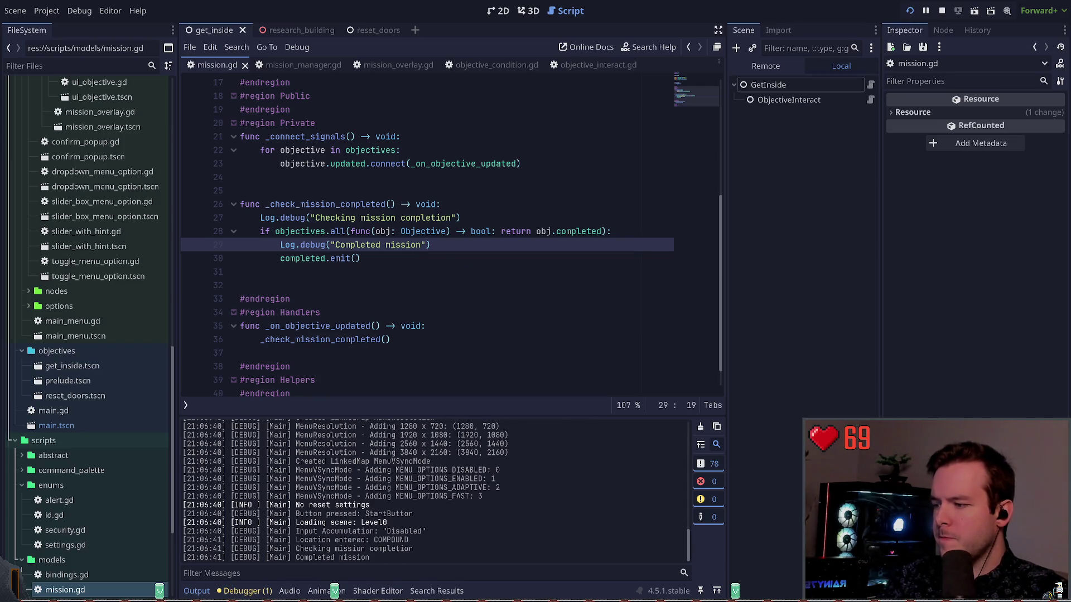
key("e")
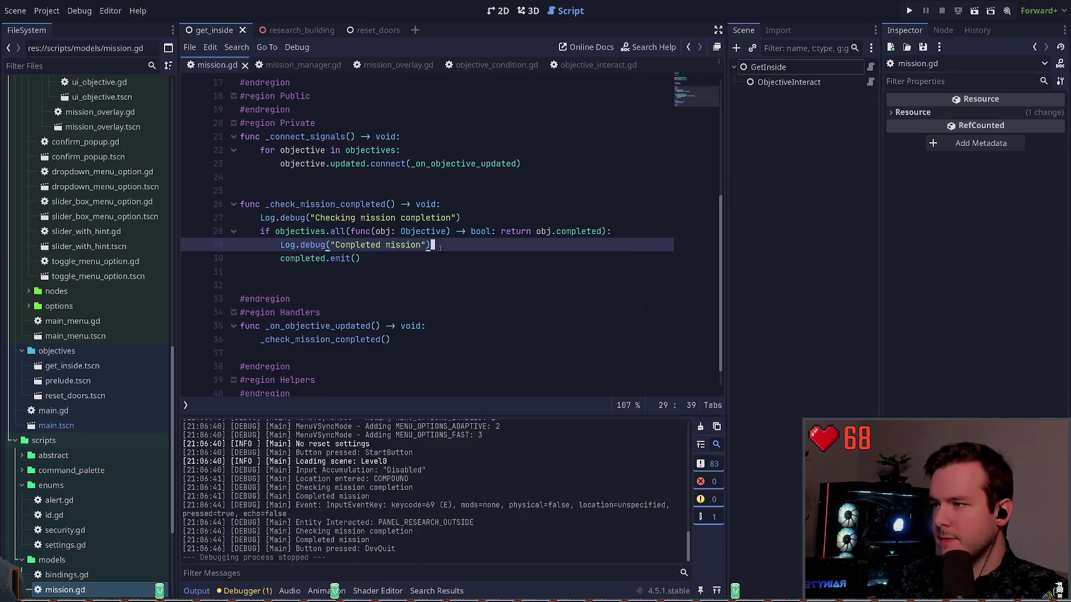
Step: Delete both Log.debug lines from mission.gd and save the script
left_click(489, 216)
key("ctrl+shift+k")
key("Down")
key("ctrl+shift+k")
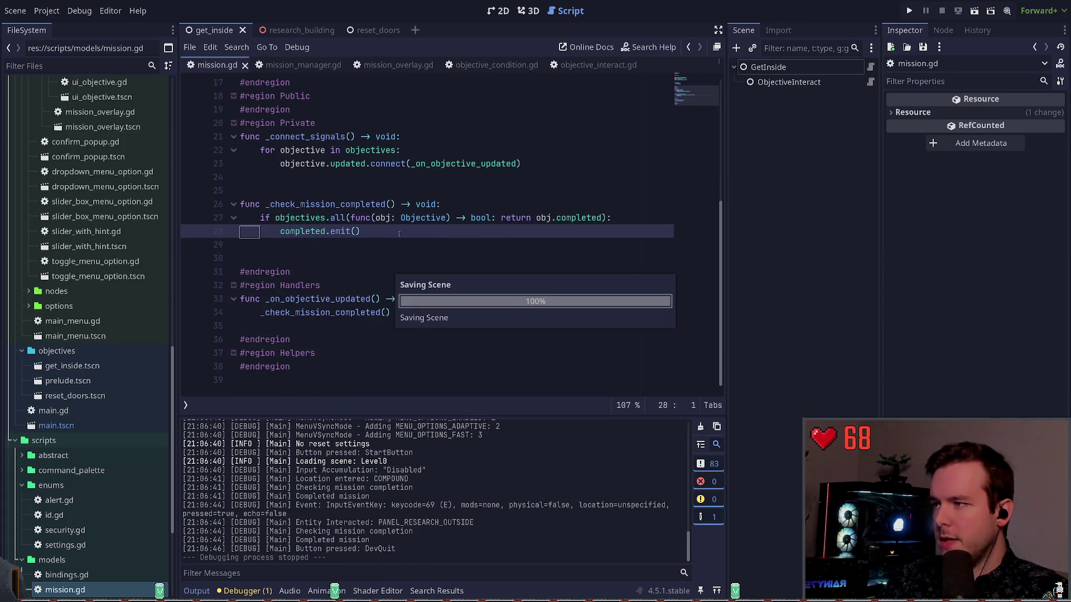
scroll(336, 206, "up", 1)
left_click(335, 204)
Step: Review the _on_mission_completed handler in mission_manager.gd, selecting the line that stores the old mission
left_click(301, 65)
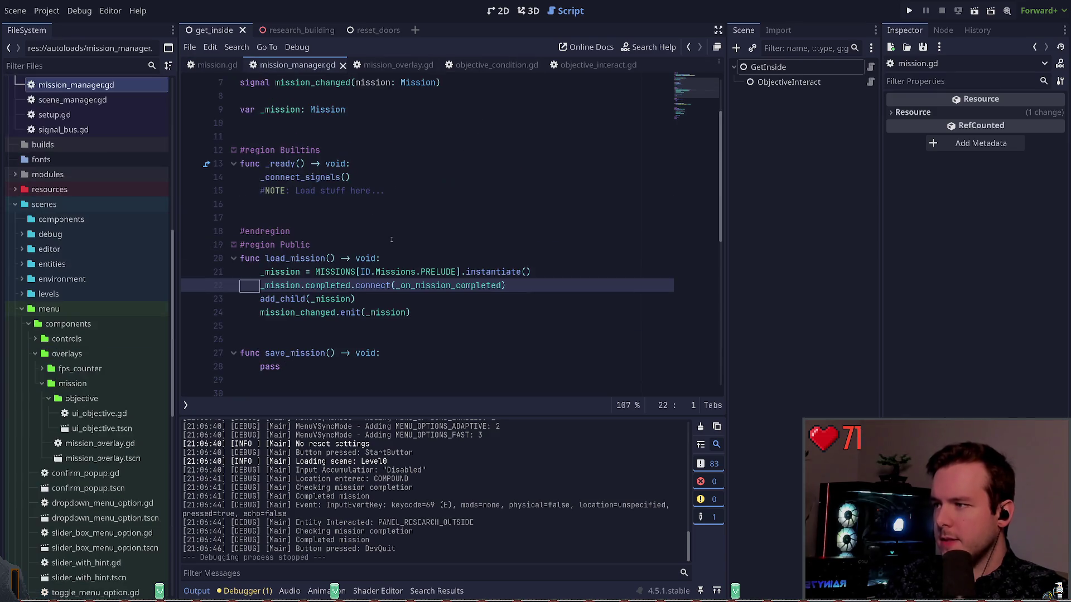
scroll(403, 229, "up", 2)
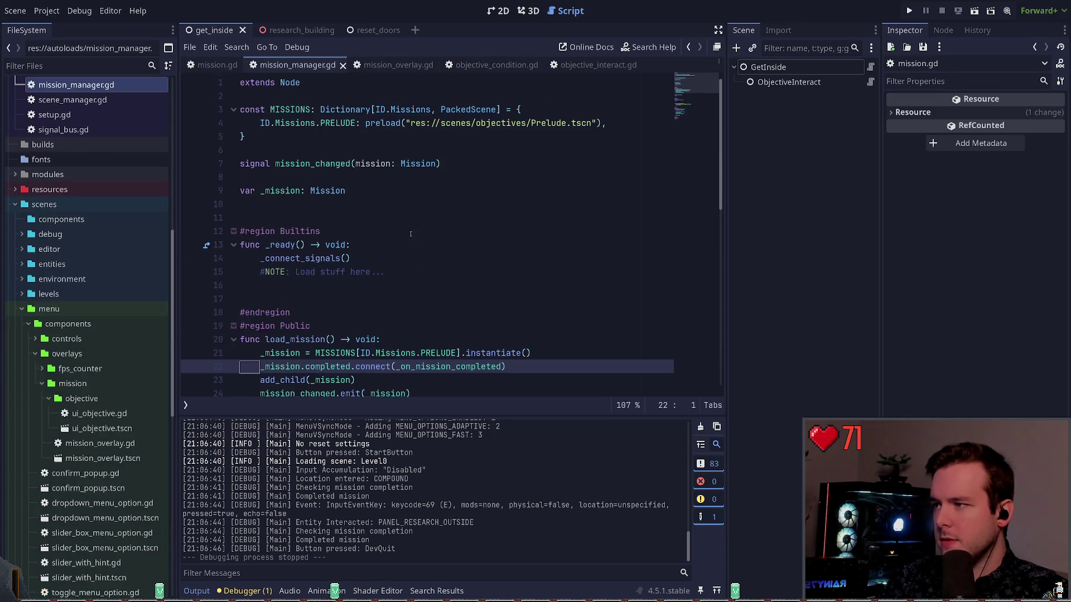
scroll(371, 234, "down", 4)
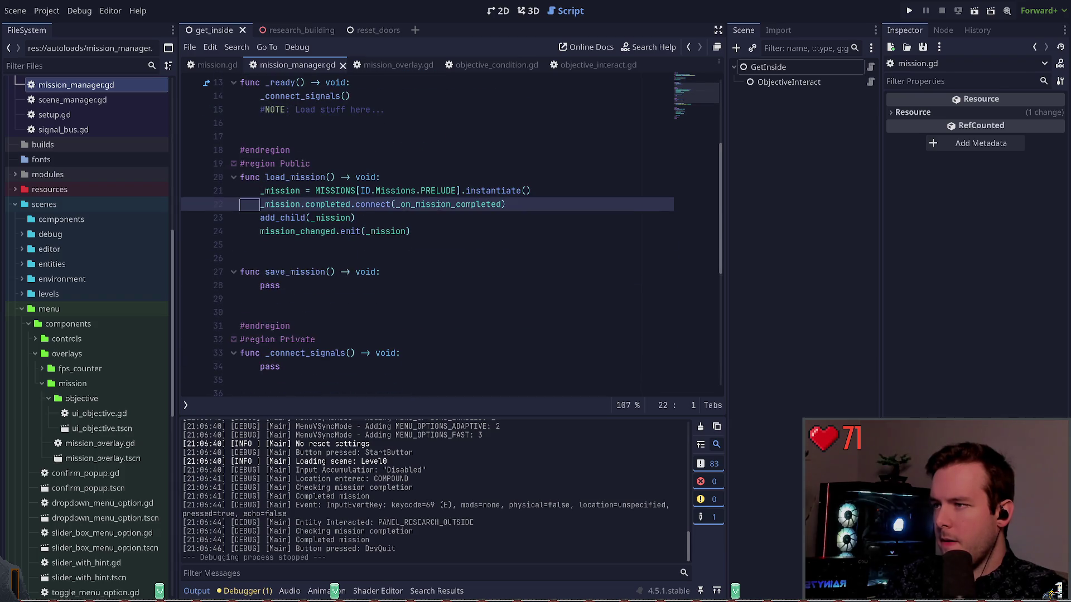
double_click(437, 204)
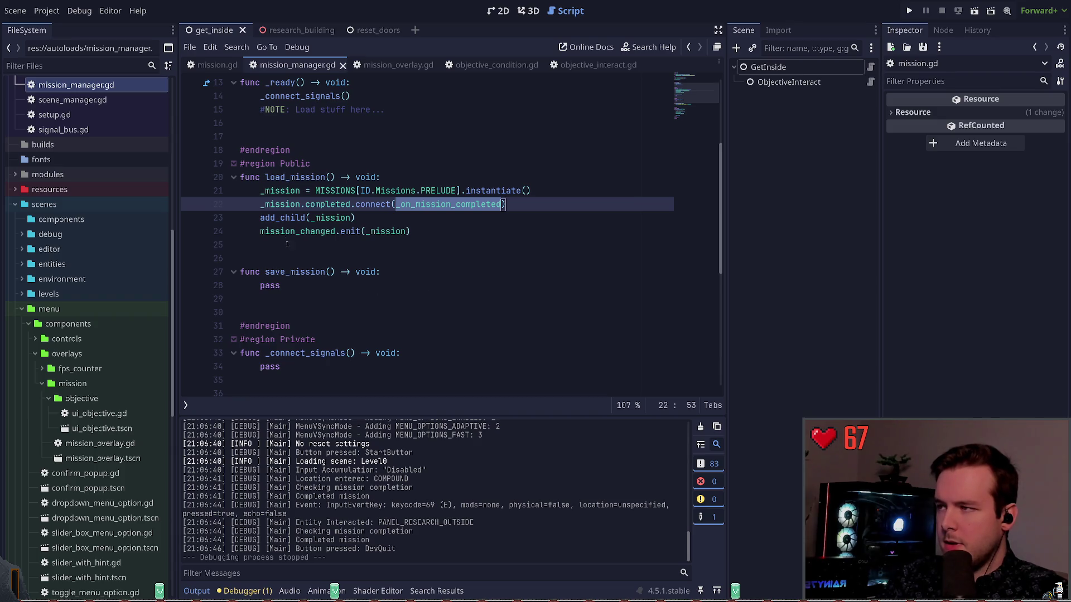
scroll(342, 273, "up", 4)
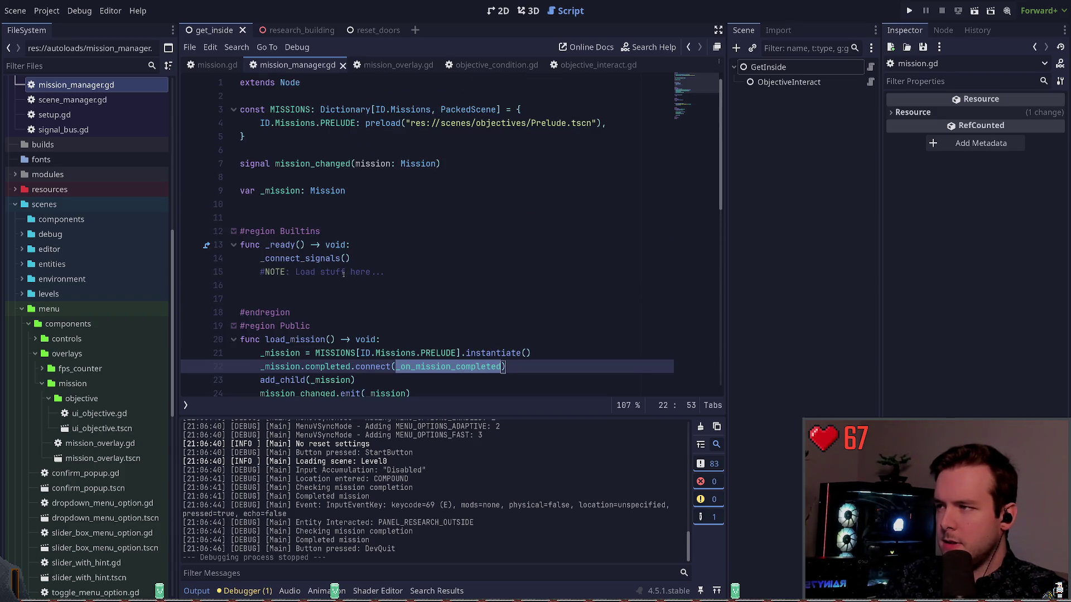
scroll(343, 274, "down", 3)
left_click(358, 259)
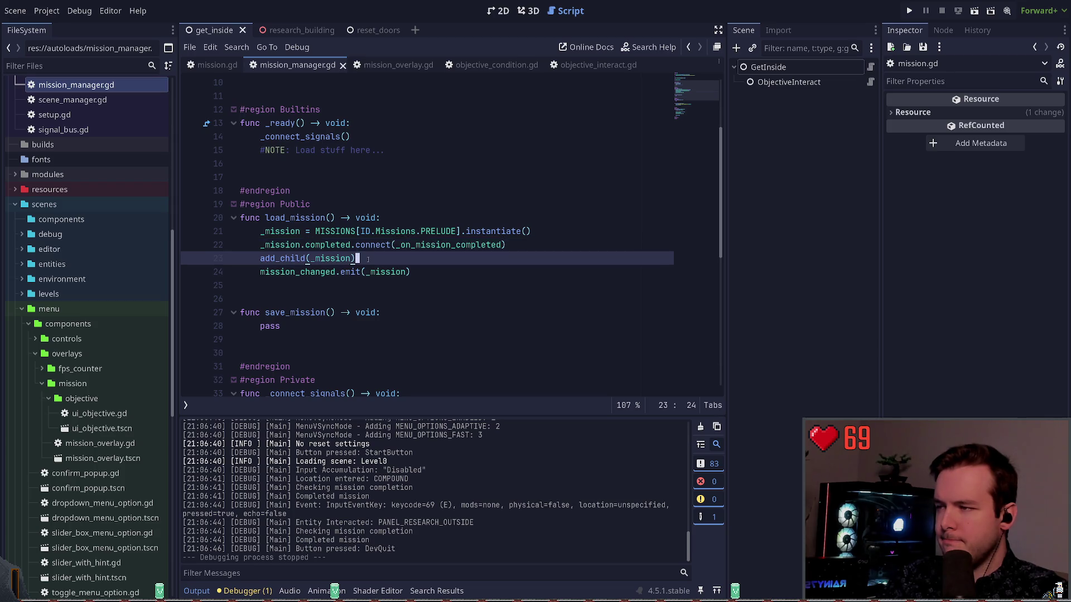
scroll(348, 258, "down", 3)
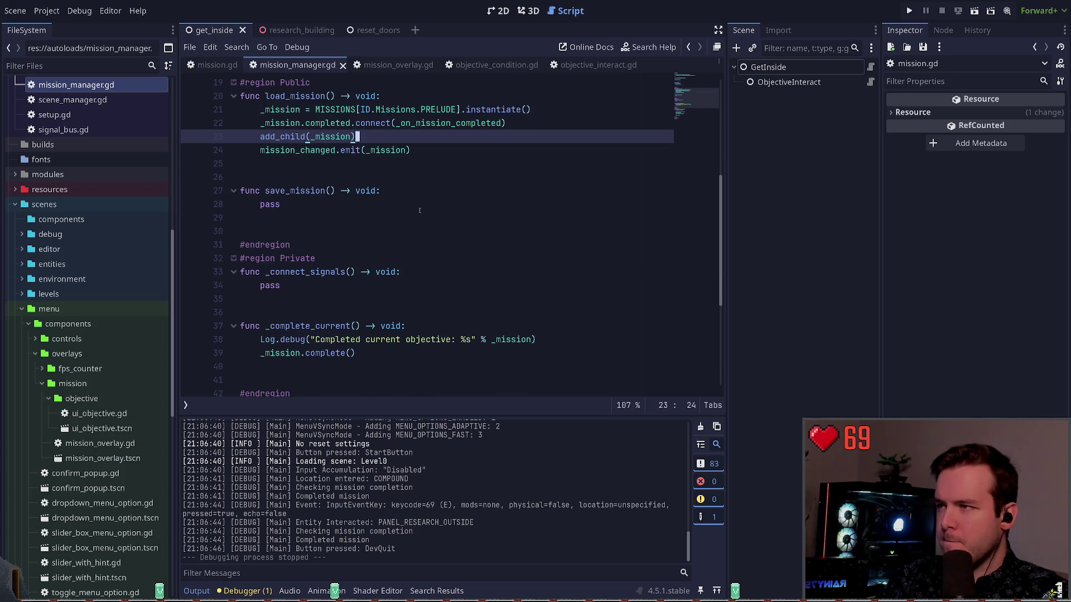
double_click(446, 123)
scroll(421, 308, "down", 5)
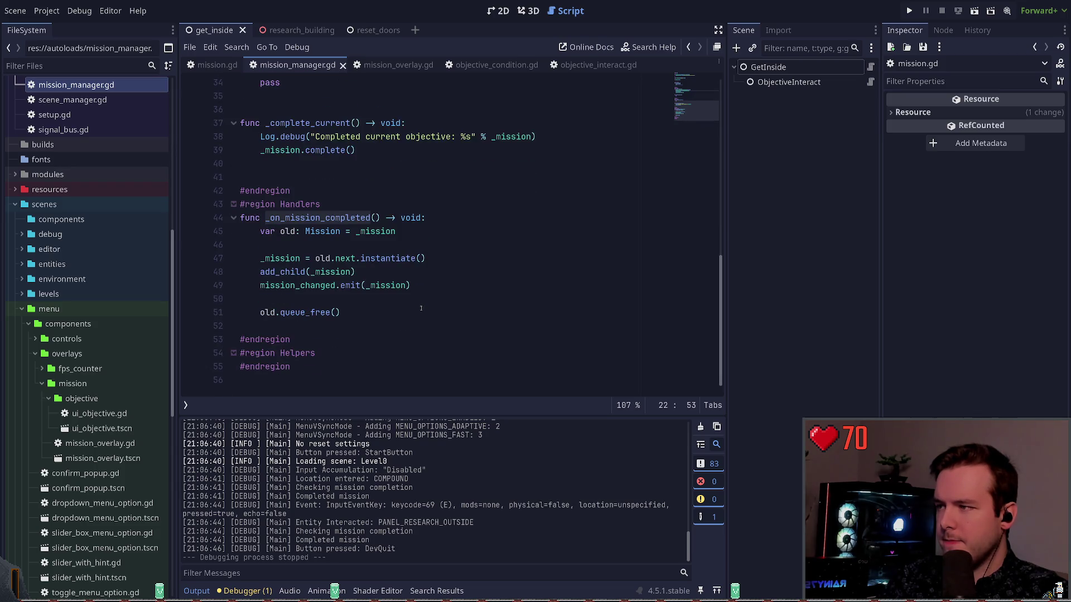
left_click_drag(396, 231, 256, 234)
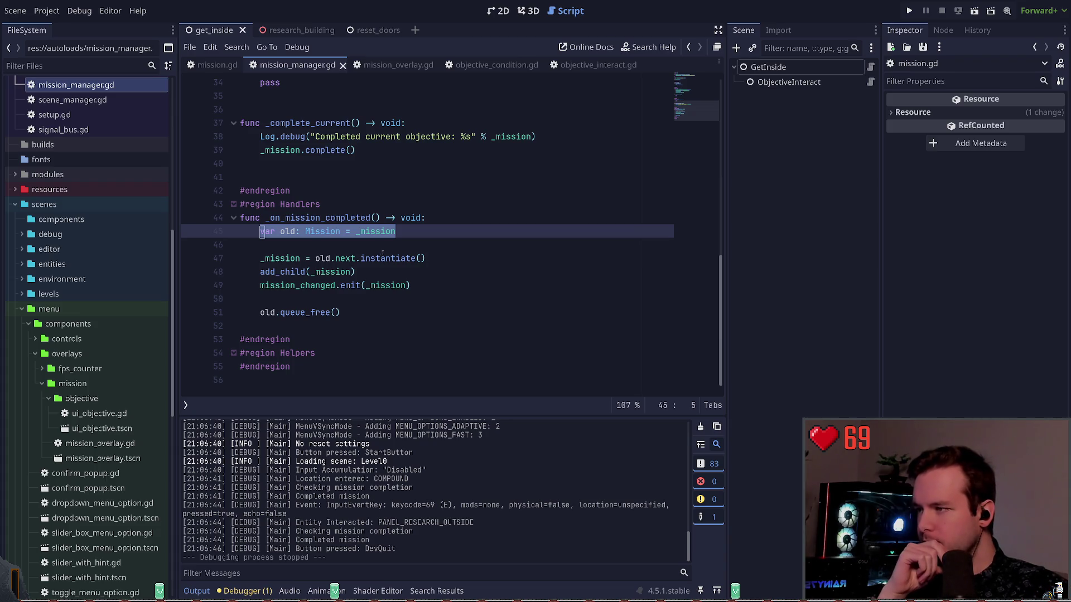
left_click(328, 261)
key("End")
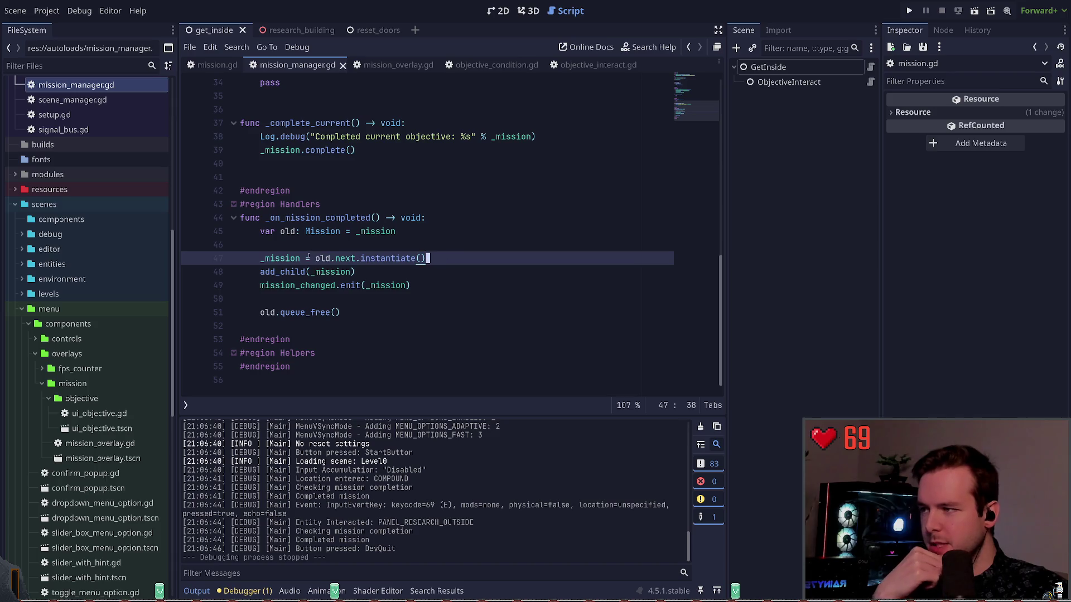
left_click(328, 271)
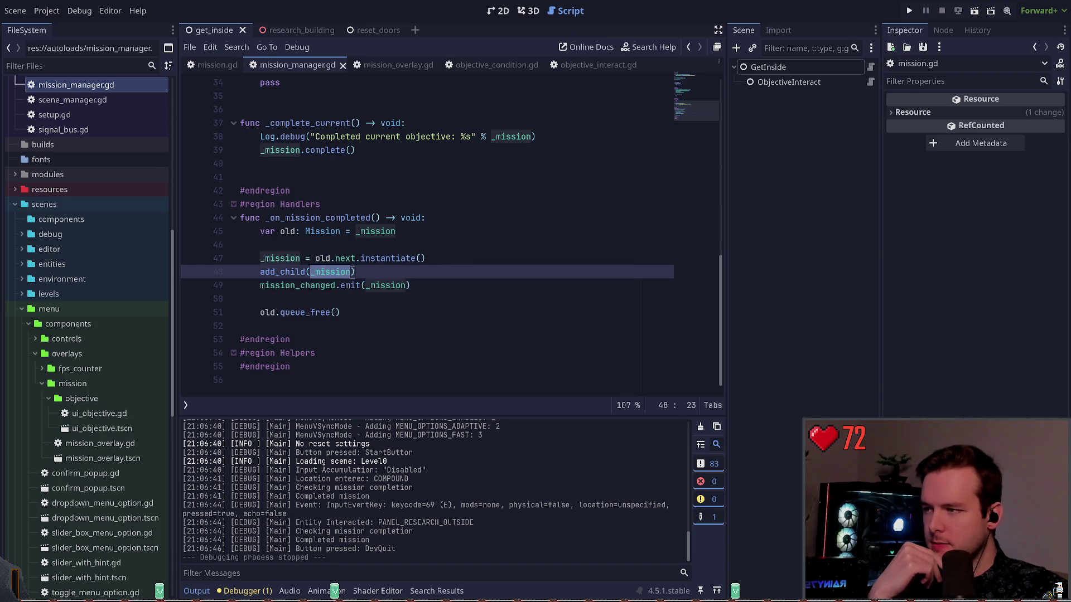
left_click(336, 299)
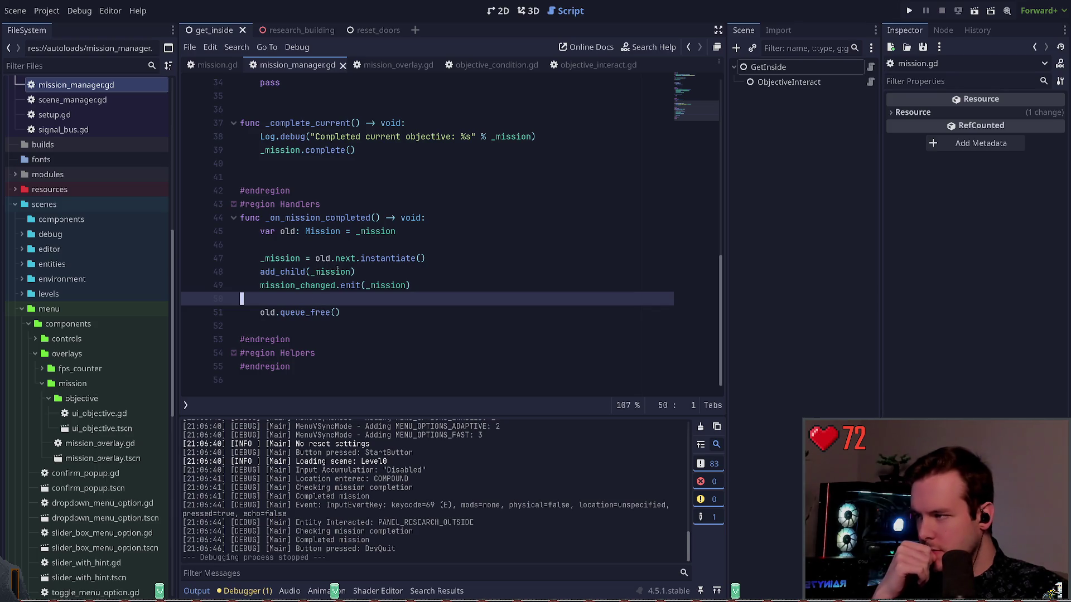
left_click(312, 258)
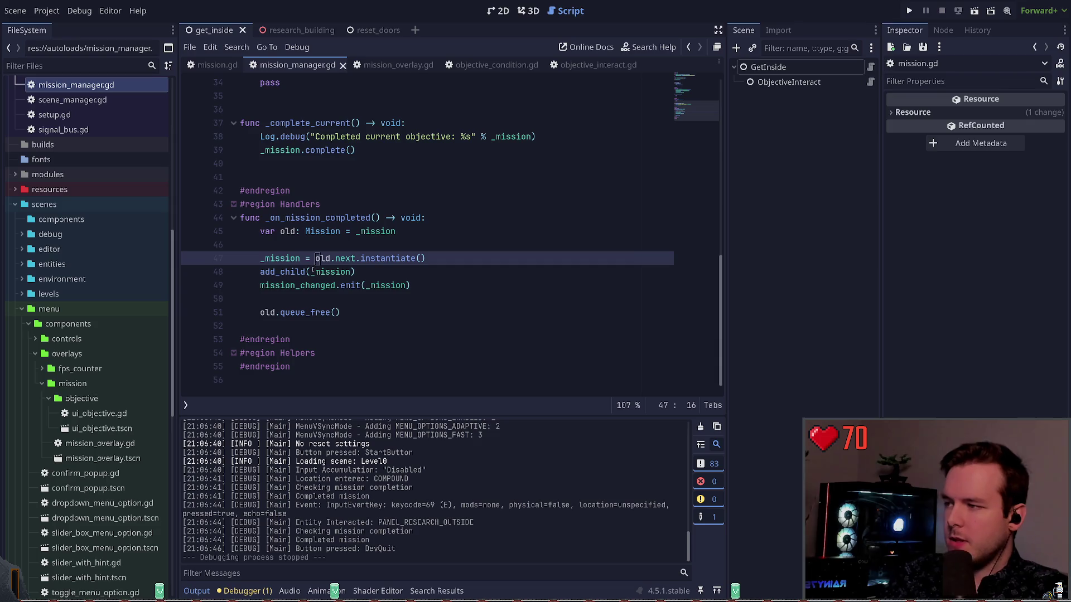
left_click(311, 272)
key("BackSpace")
key("BackSpace")
key("BackSpace")
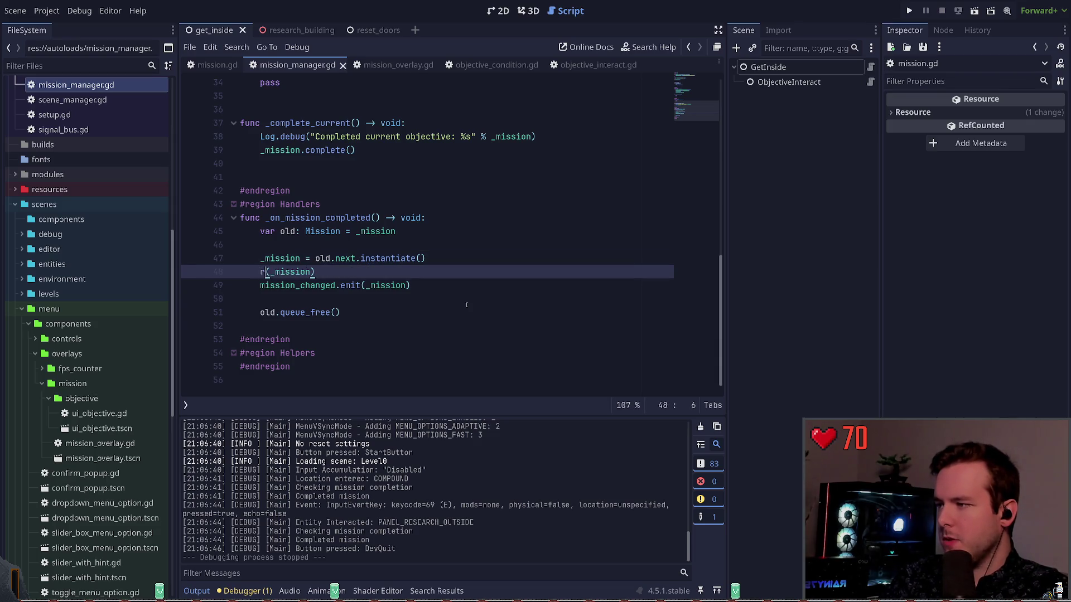
type("reparent")
key("Return")
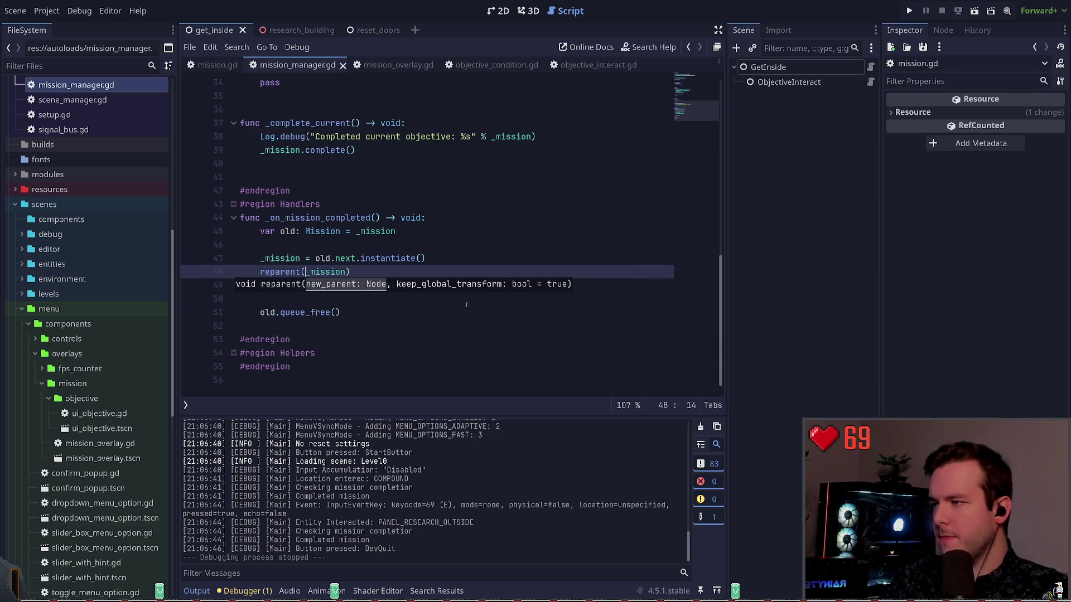
type("self,")
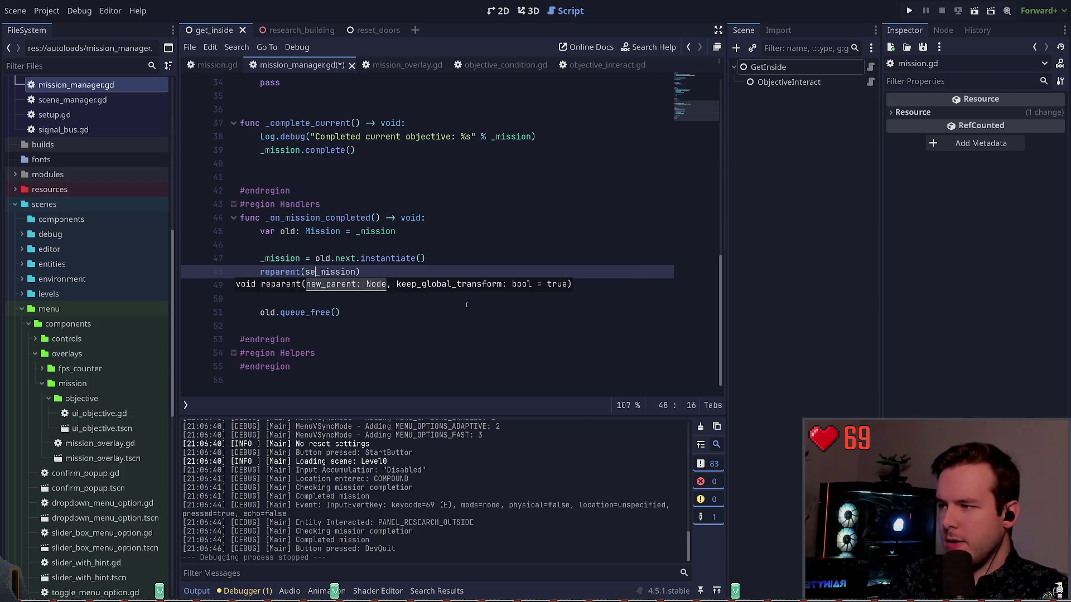
key("ctrl+z")
key("ctrl+z")
key("ctrl+z")
key("ctrl+z")
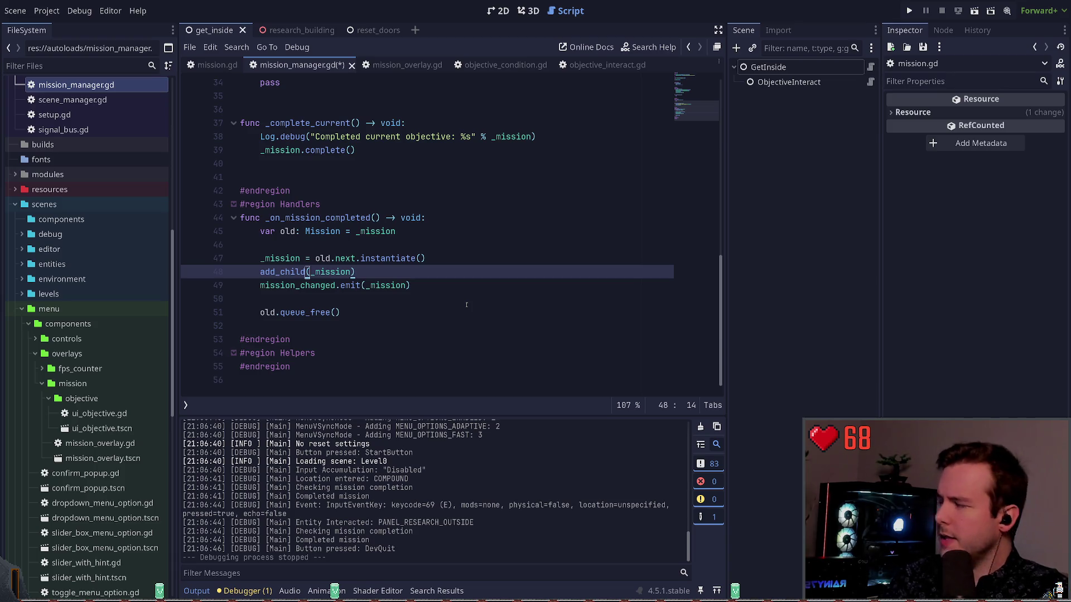
key("ctrl+s")
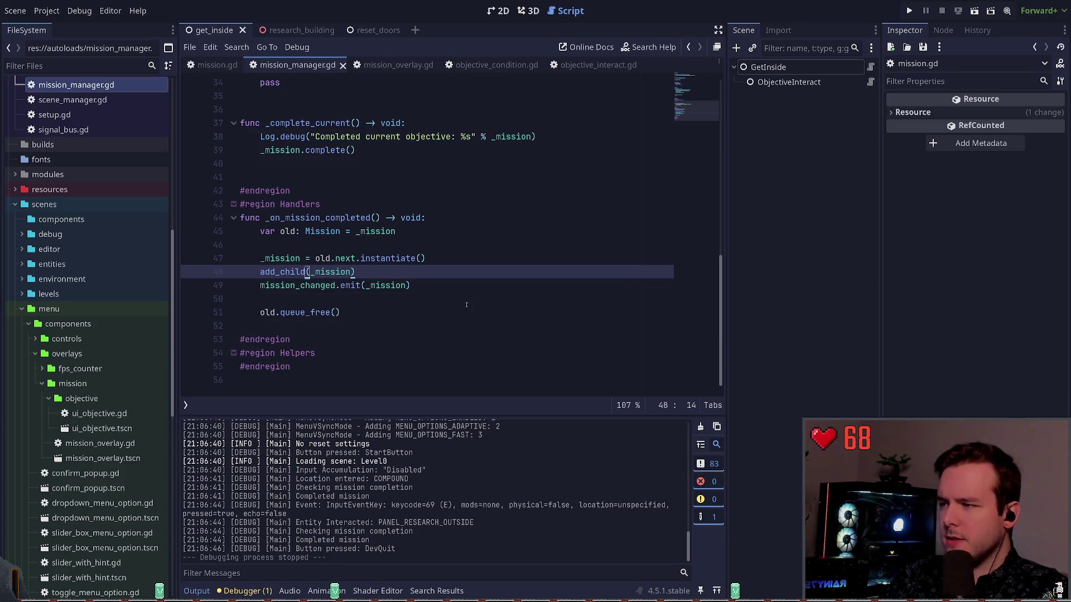
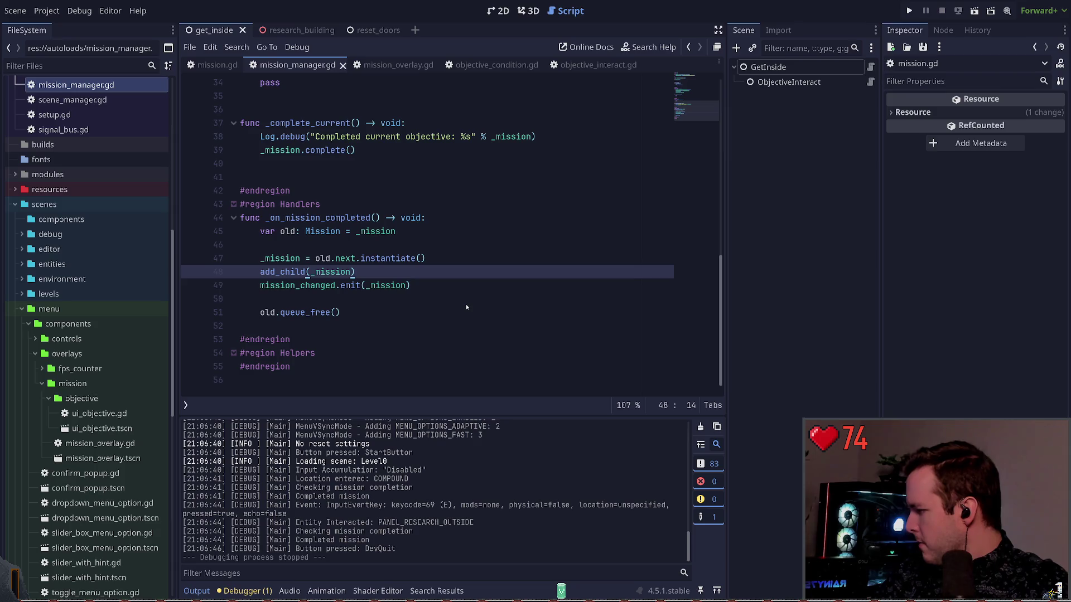
Step: Inspect blank lines 46 and 50 around old.queue_free() in mission_manager.gd
key("Down")
key("Down")
key("Down")
key("End")
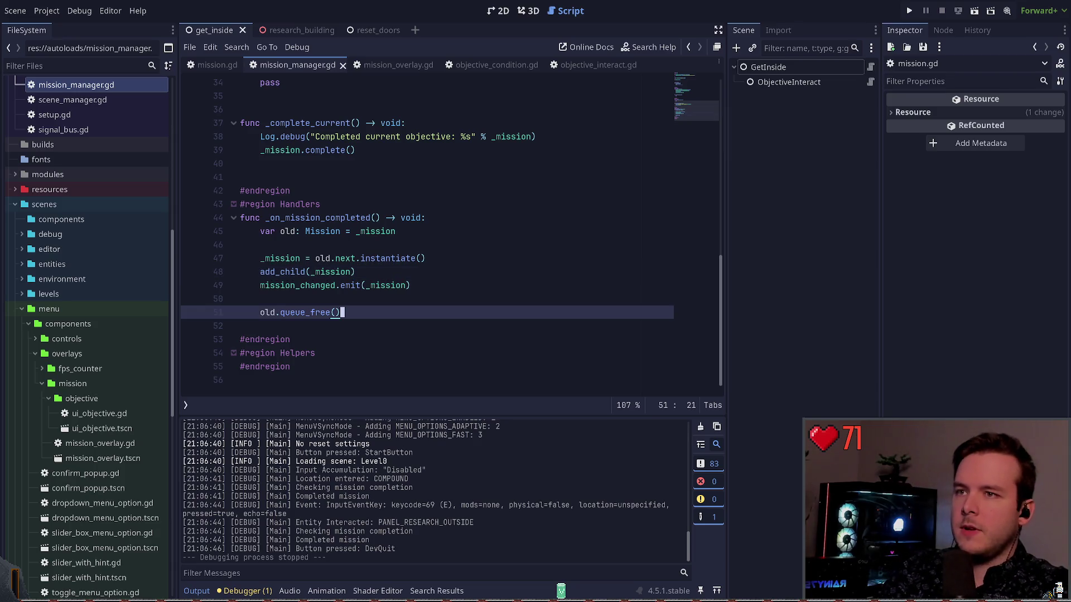
left_click(529, 246)
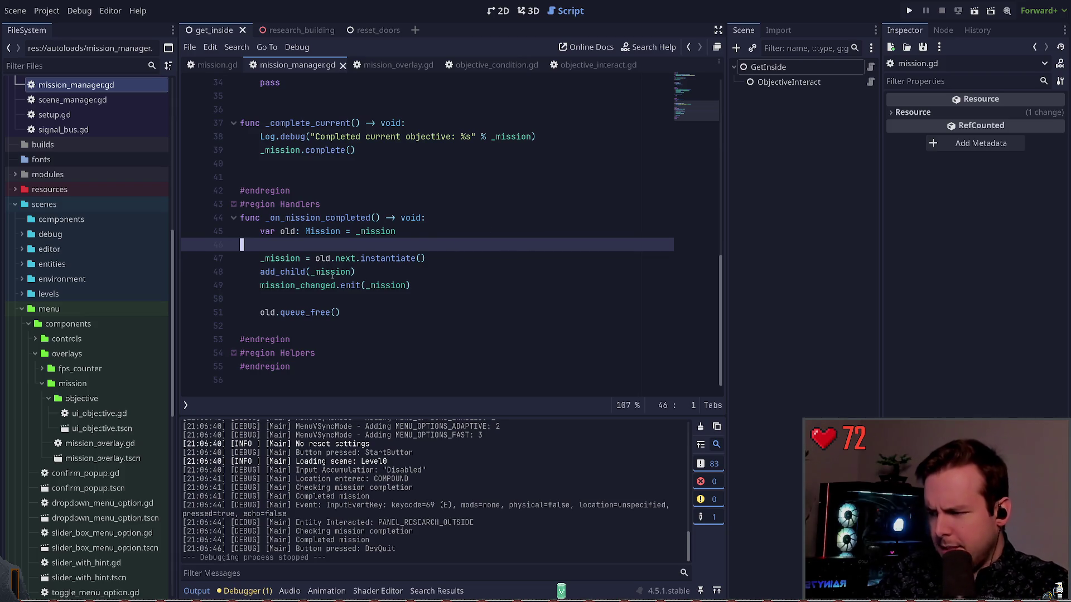
left_click(351, 300)
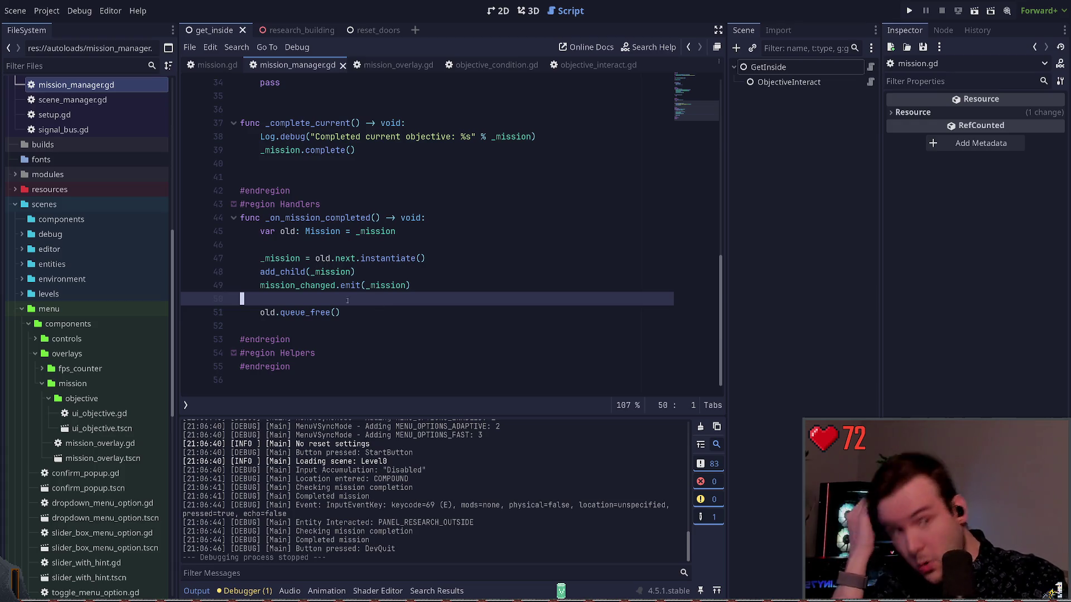
Step: Browse the scenes/objectives files, select get_inside.tscn and inspect its ObjectiveInteract node
scroll(61, 389, "down", 10)
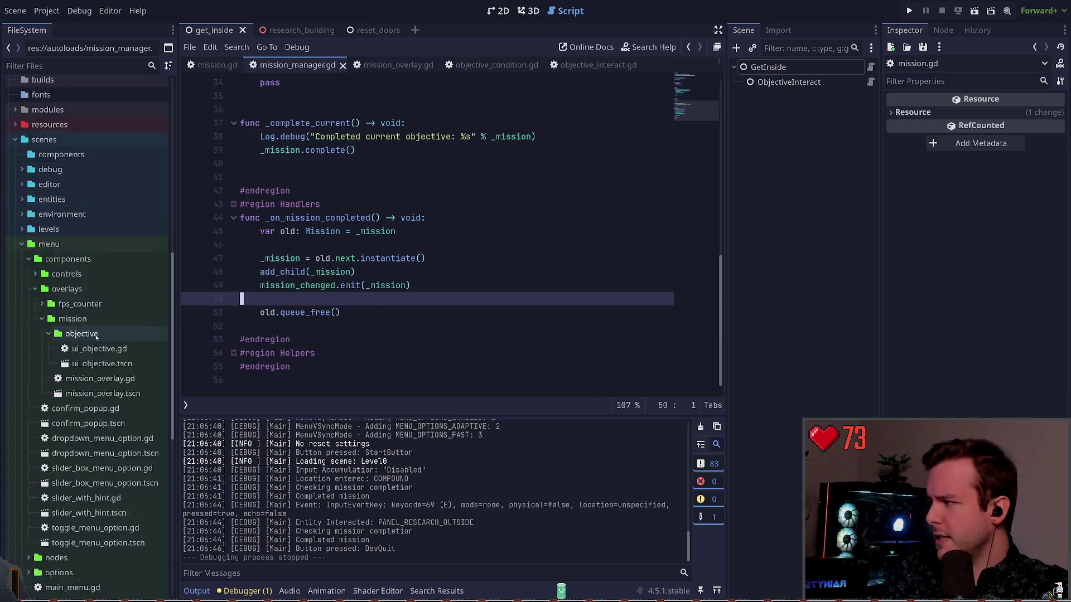
left_click(67, 380)
left_click(75, 410)
left_click(73, 379)
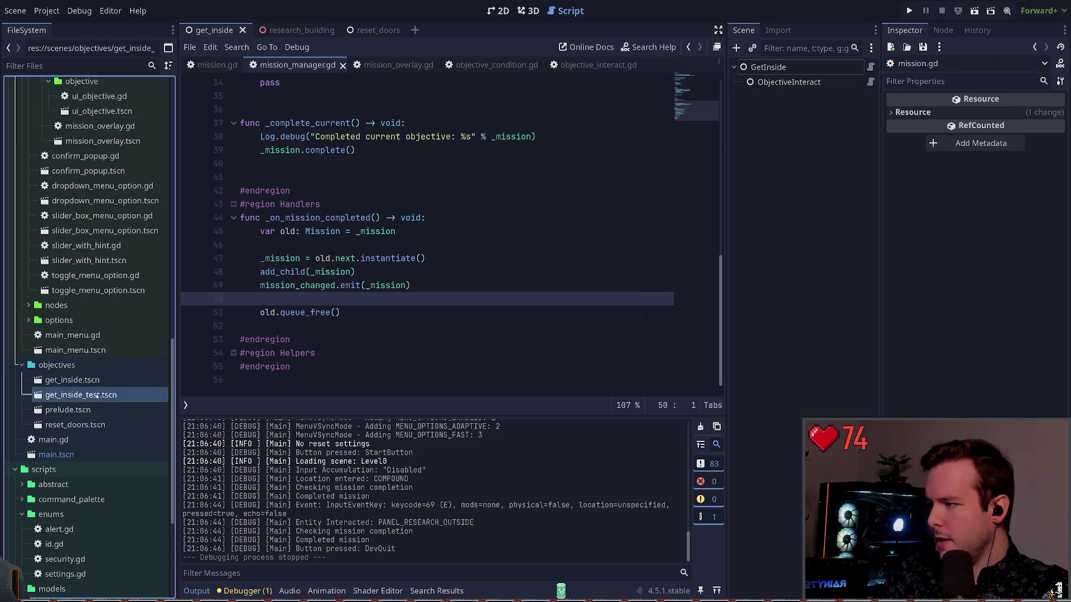
left_click(788, 82)
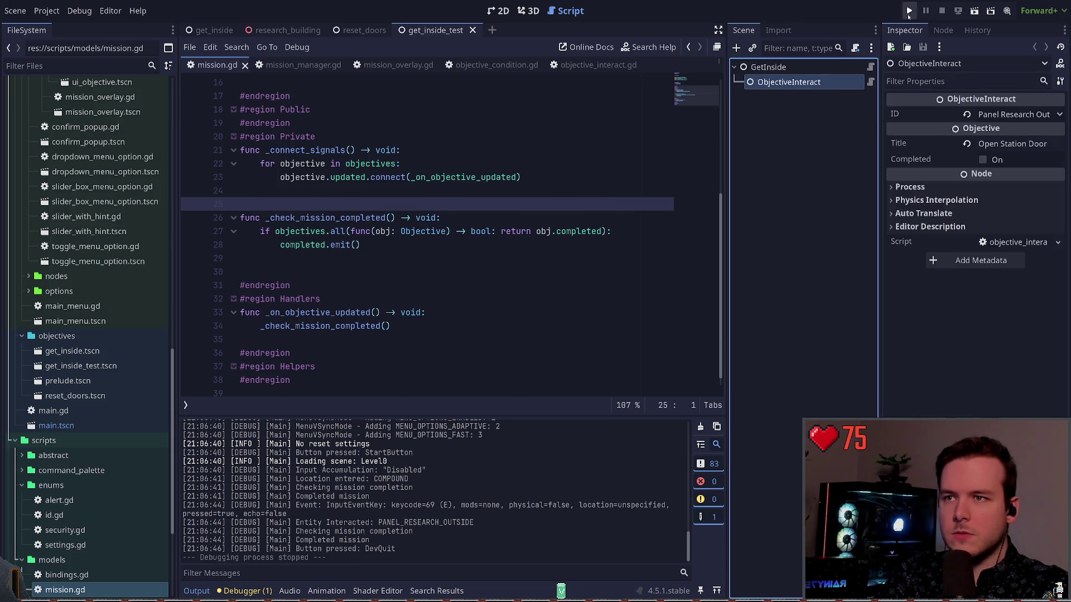
Step: Change the ObjectiveInteract Title to "Try it again bro... trust me"
left_click(1018, 143)
key("ctrl+a")
type("T")
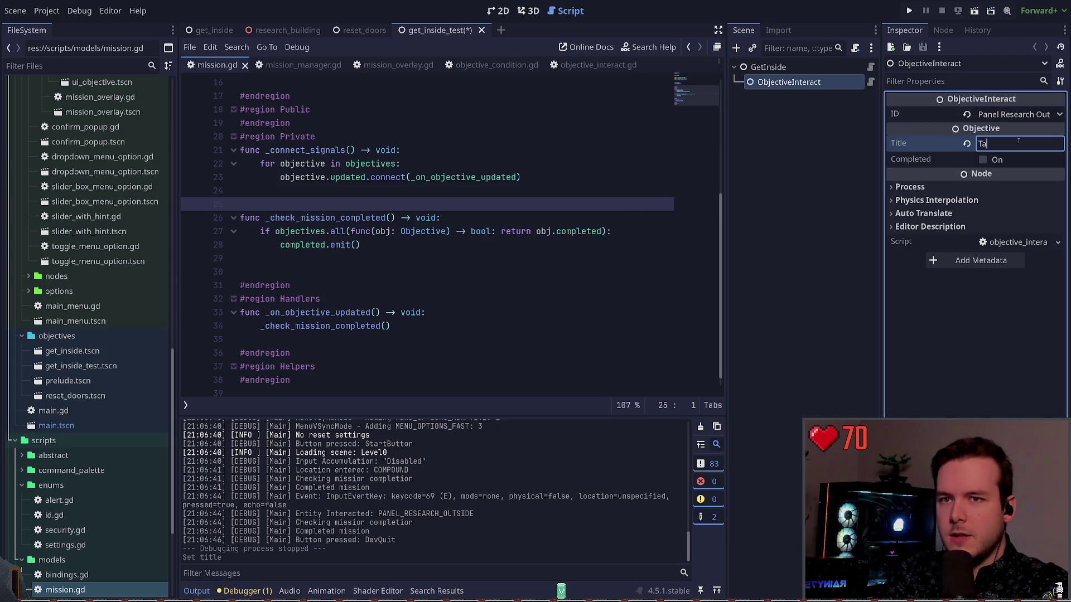
type("ry it again bro")
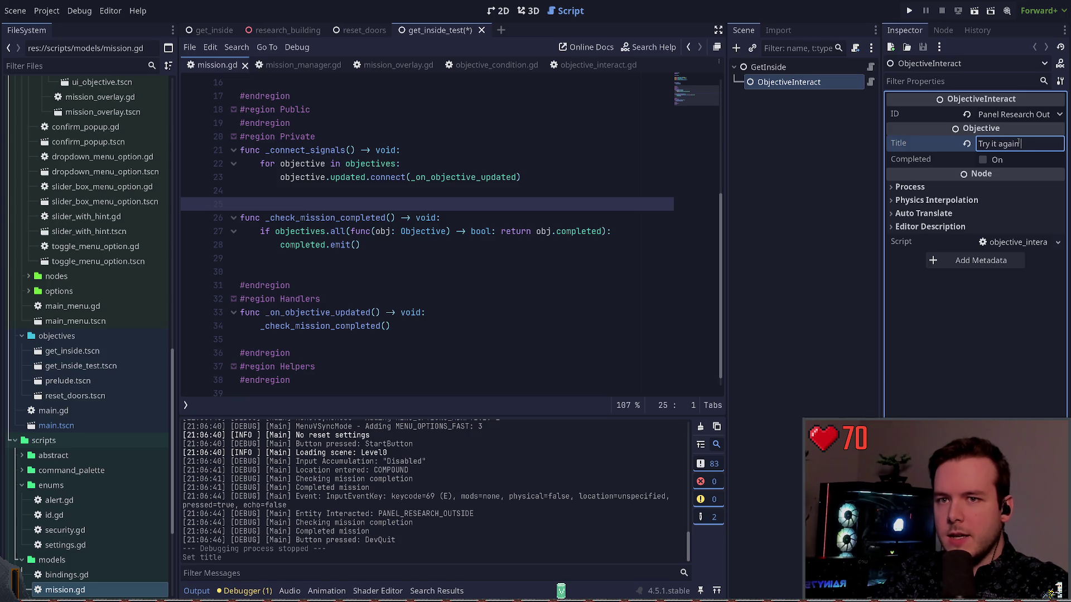
key("ctrl+a")
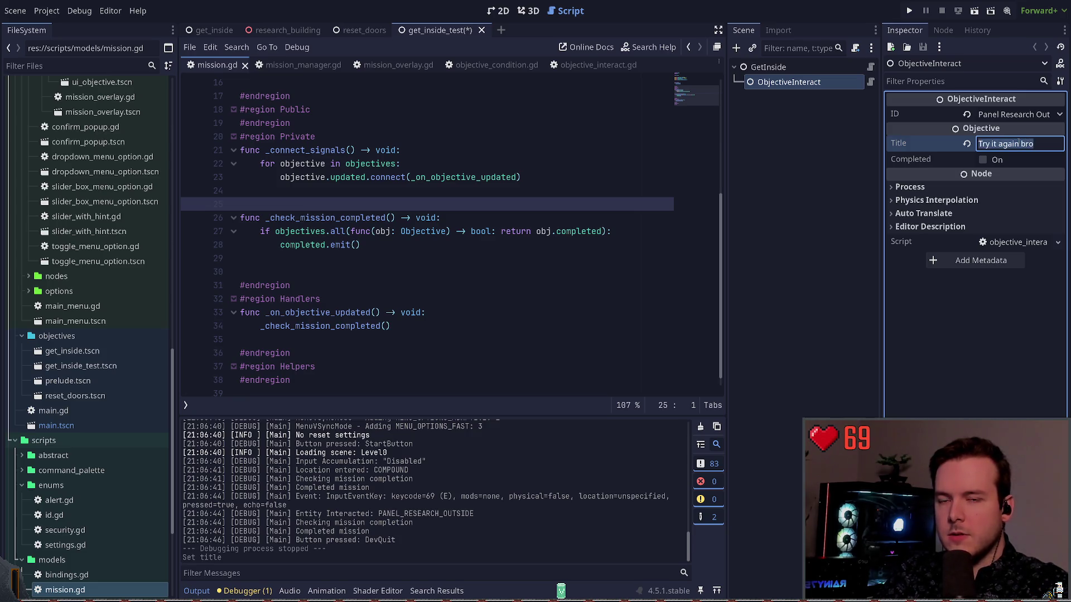
type("..")
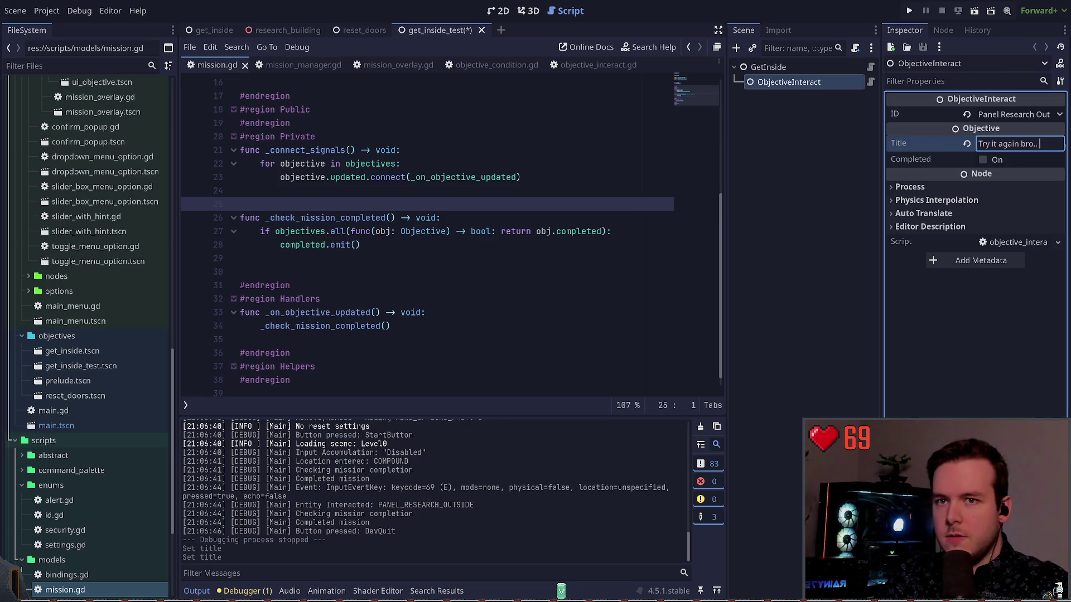
type(". trust me")
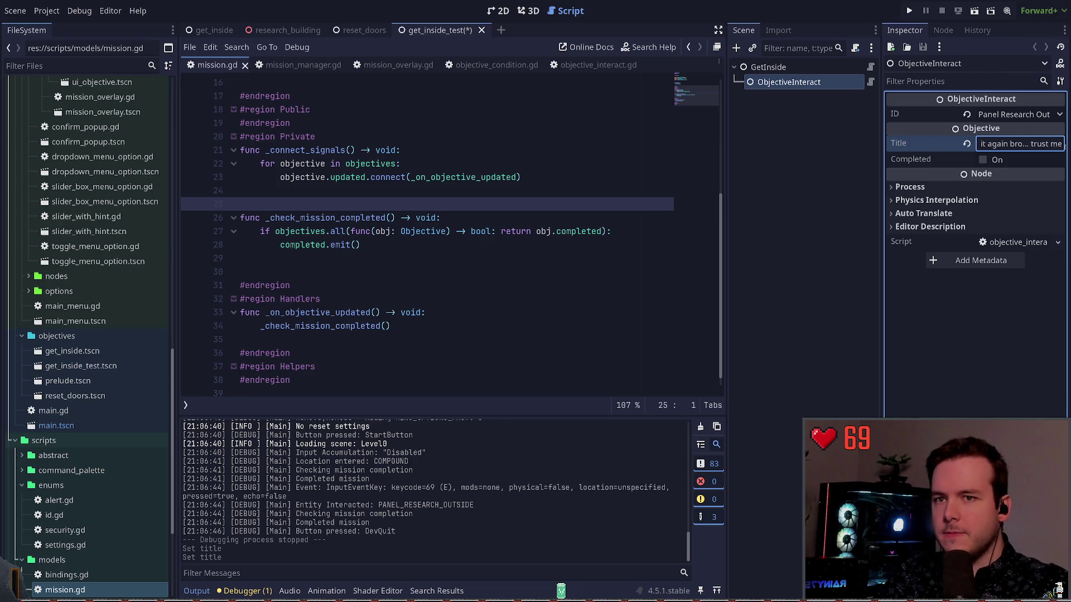
Step: Save the test scene, run the project, and rename the root node to GetInsideTest
left_click(802, 203)
key("ctrl+s")
left_click(805, 70)
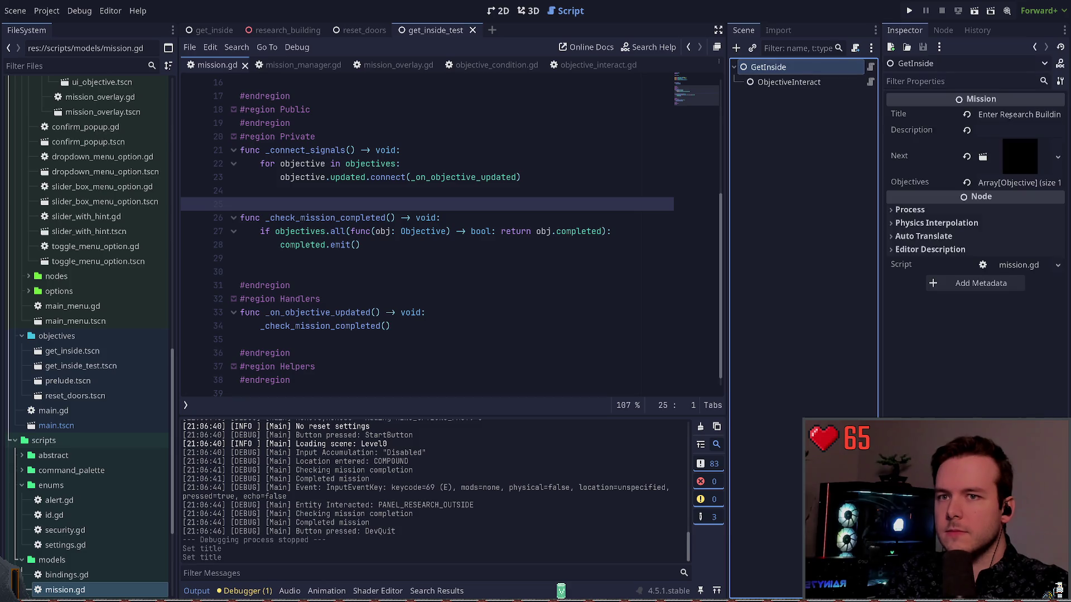
left_click(909, 11)
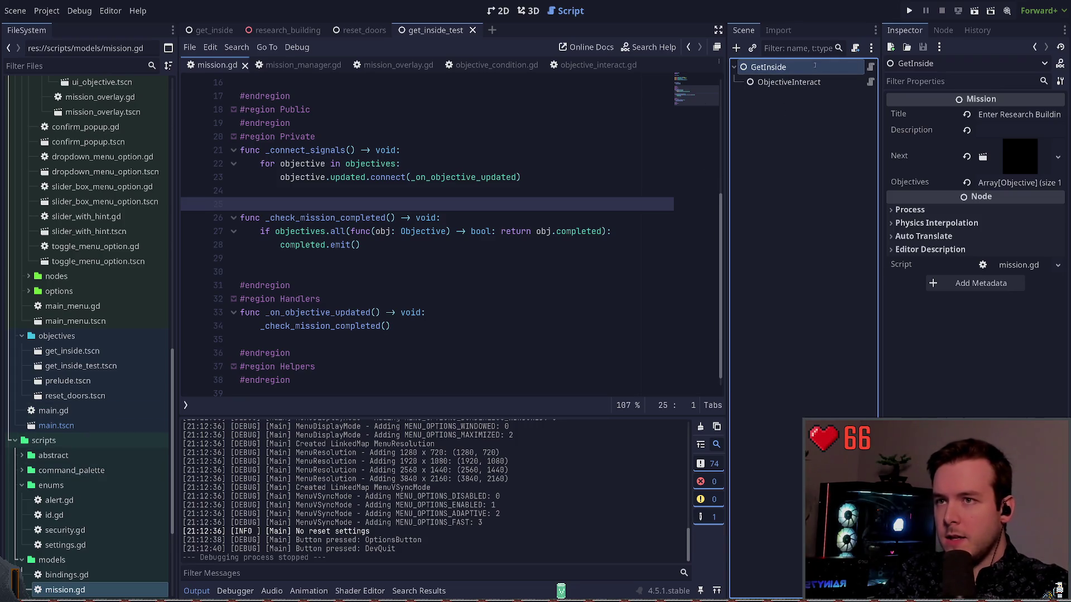
type("Test")
key("Return")
Step: Open get_inside.tscn and select its GetInside mission root
scroll(101, 446, "down", 5)
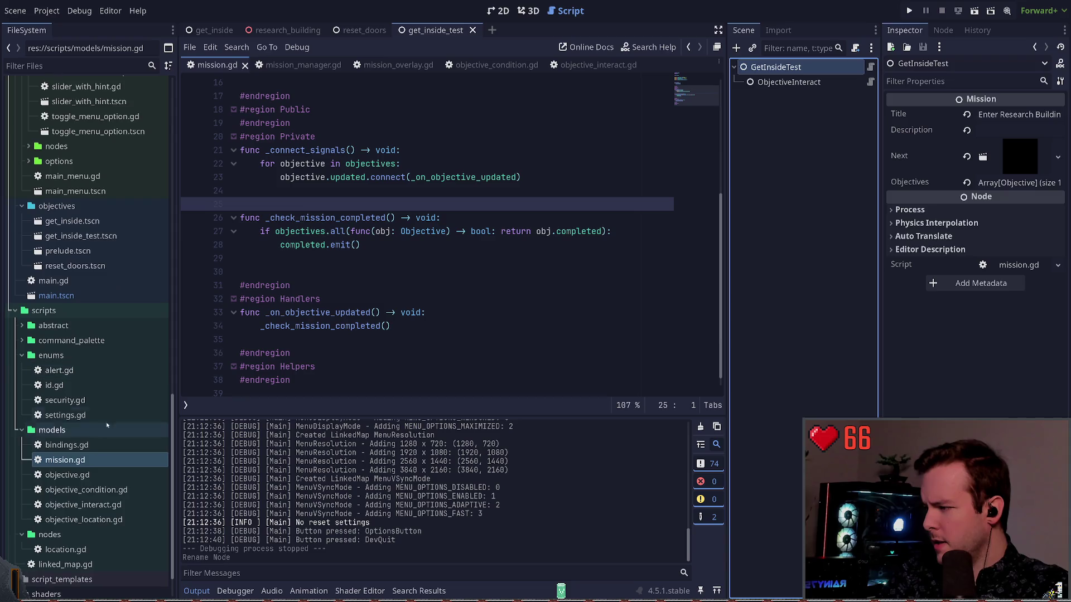
scroll(100, 438, "up", 3)
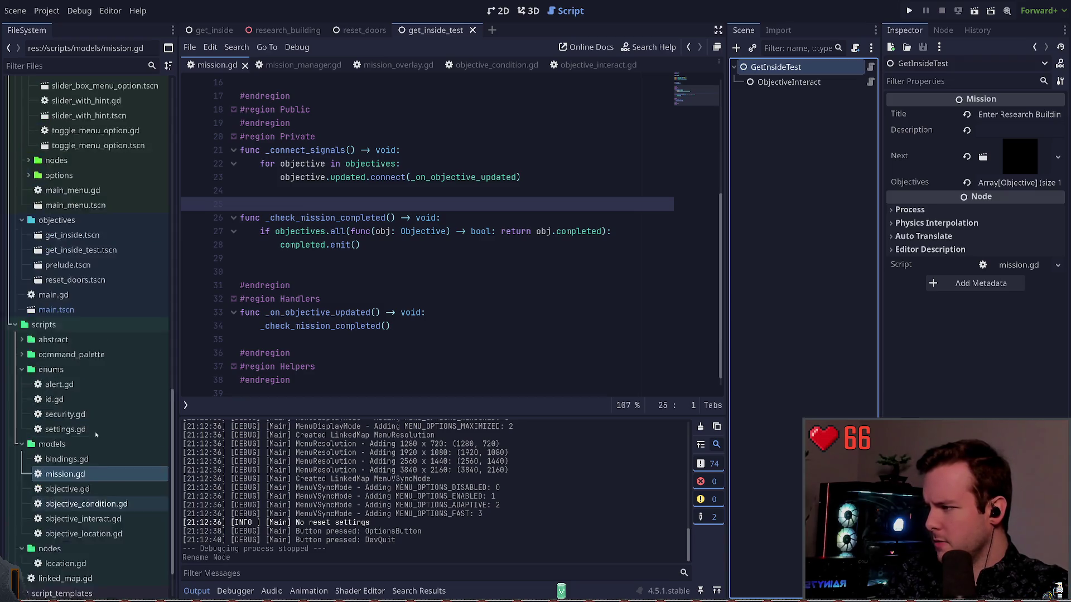
double_click(83, 304)
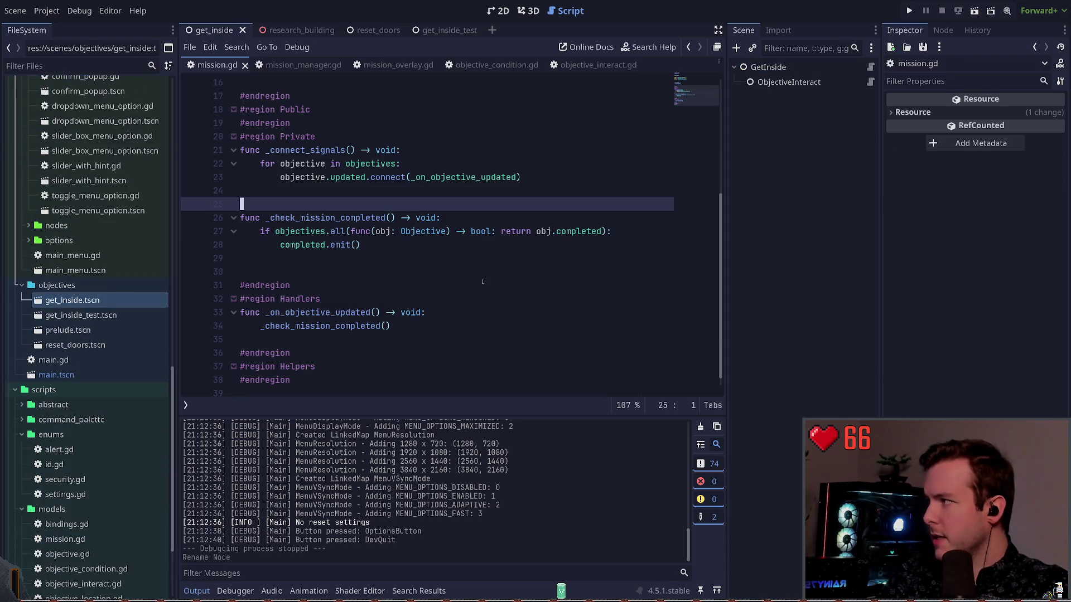
left_click(803, 82)
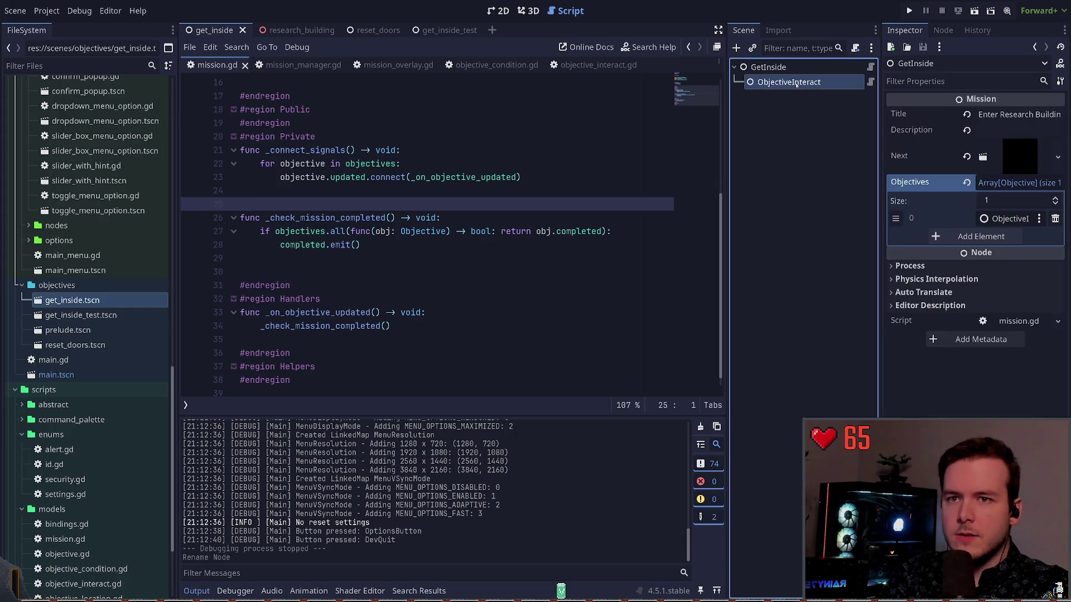
left_click(775, 67)
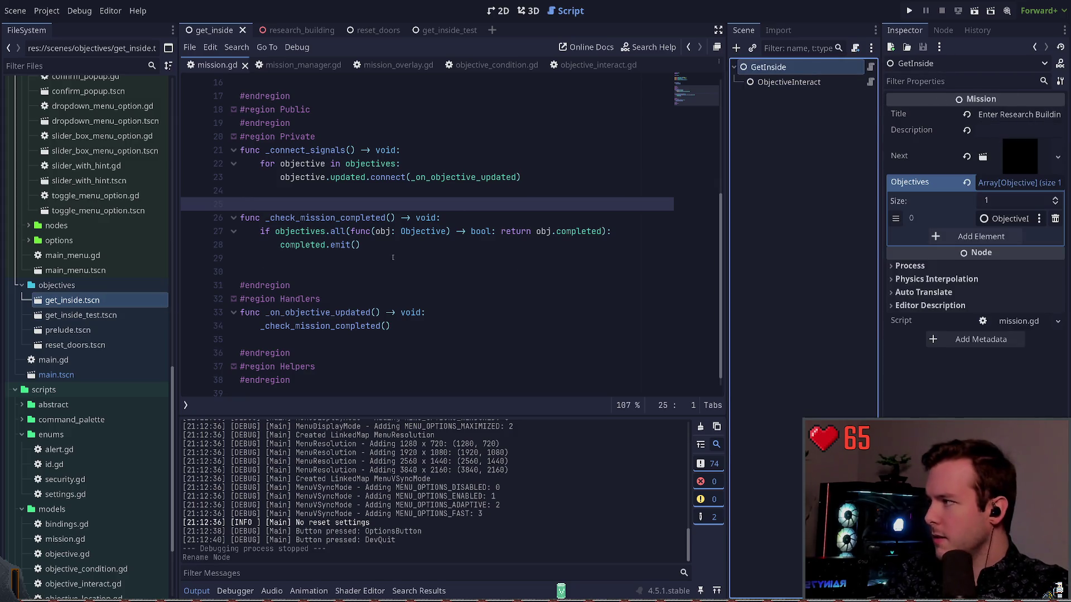
Step: Replace GetInside's Next scene with get_inside_test.tscn and run the project
left_click(1024, 156)
left_click(1024, 156)
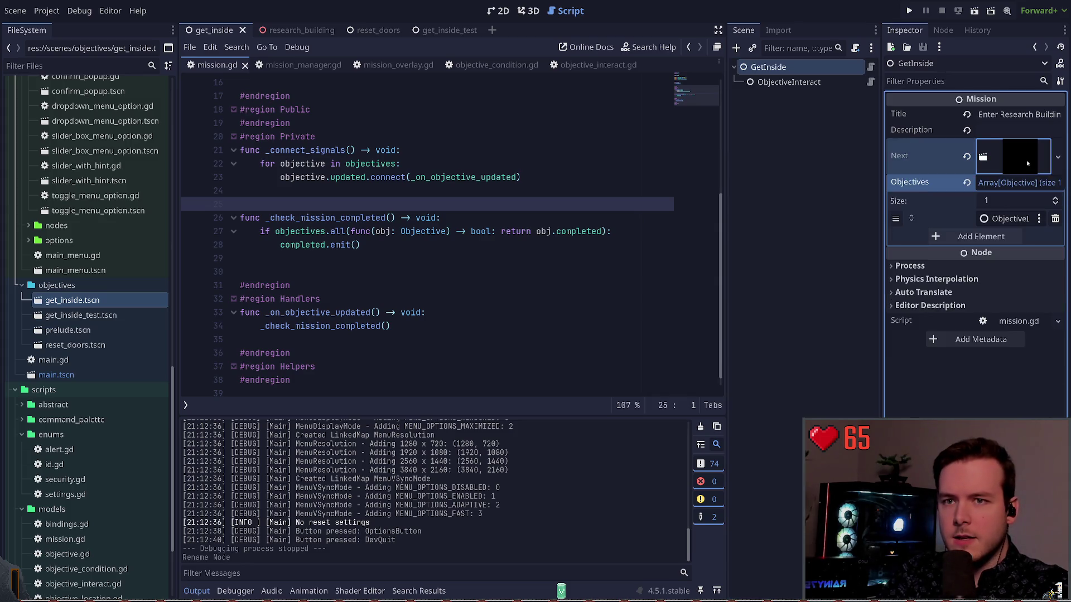
left_click(1024, 156)
left_click(1039, 151)
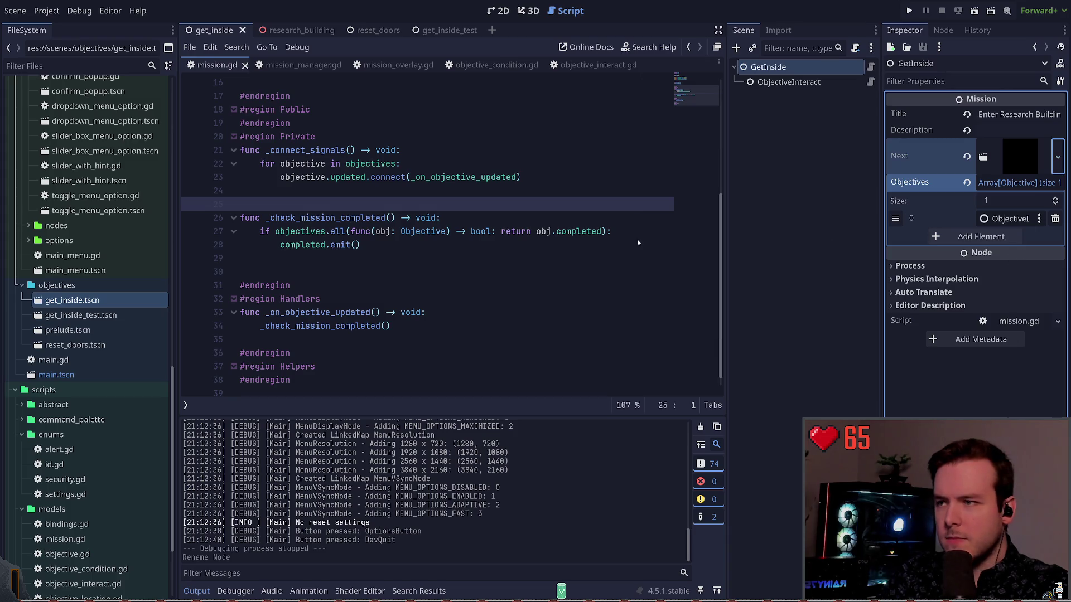
left_click(967, 156)
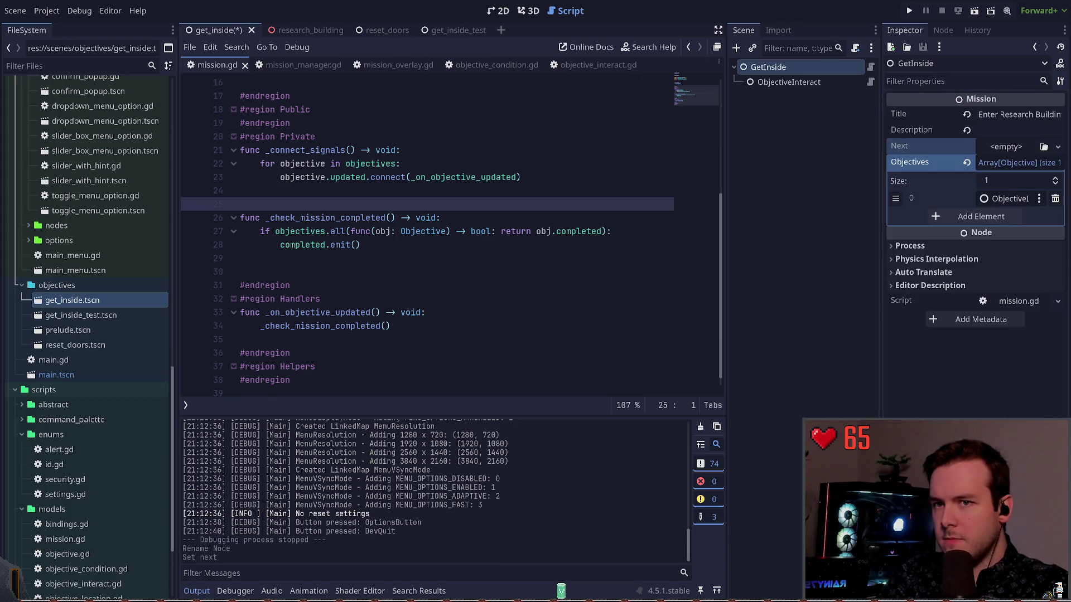
mouse_move(117, 315)
left_mouse_down()
mouse_move(1021, 176)
mouse_move(1012, 148)
left_mouse_up()
left_click(908, 10)
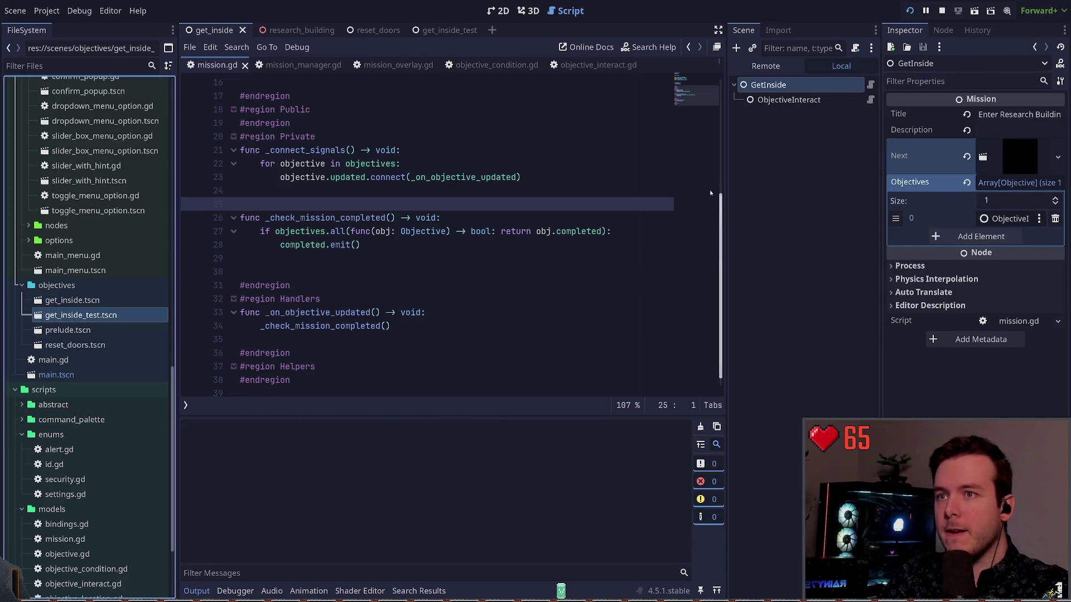
Step: Start the game from its menu and interact with the PANEL_RESEARCH_OUTSIDE research panel using E
key("Return")
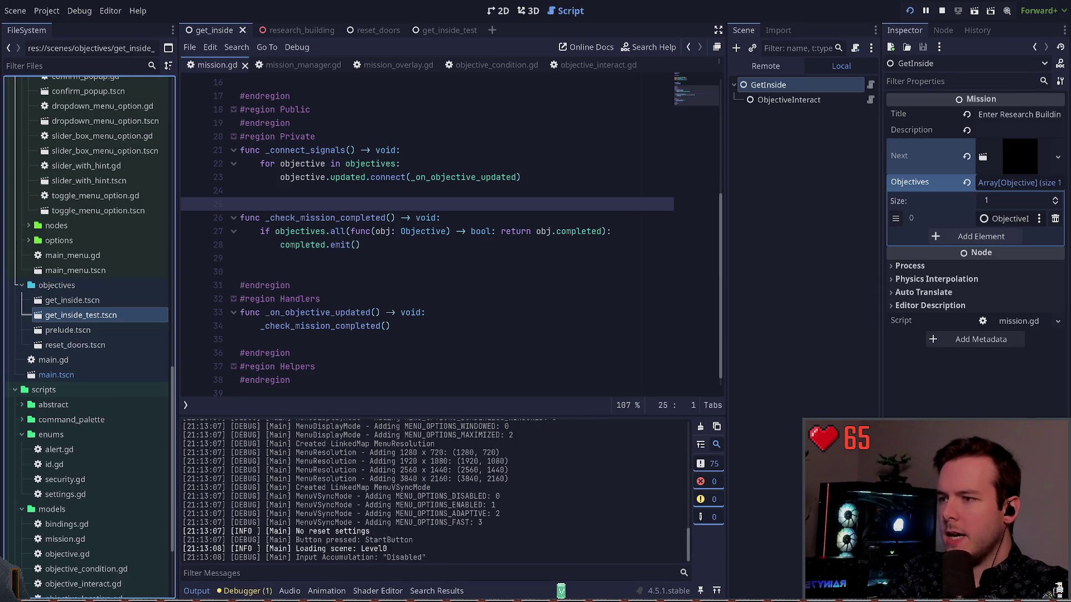
key("Return")
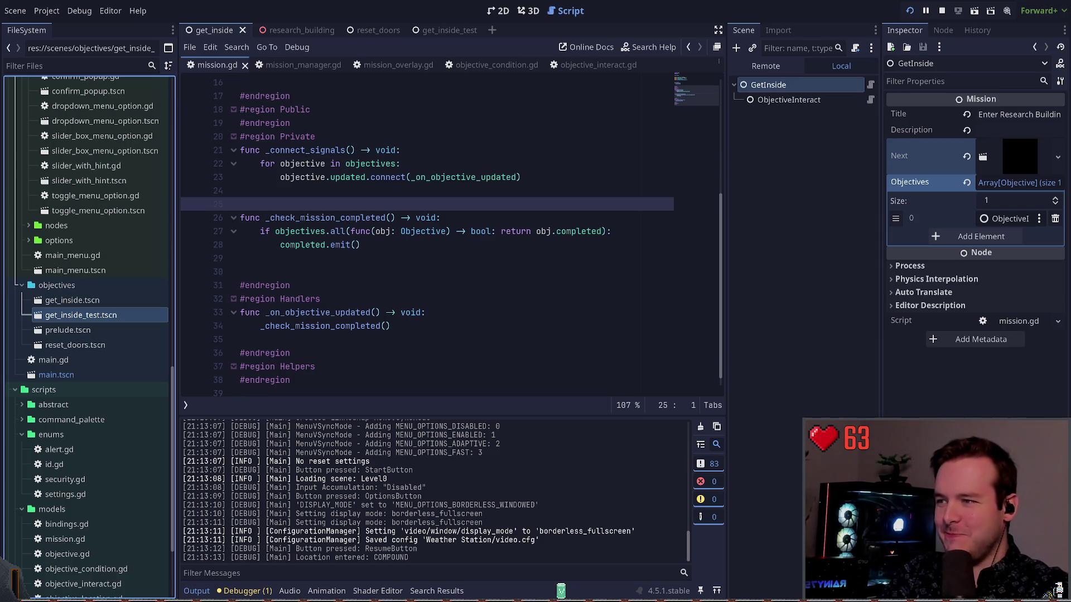
key("e")
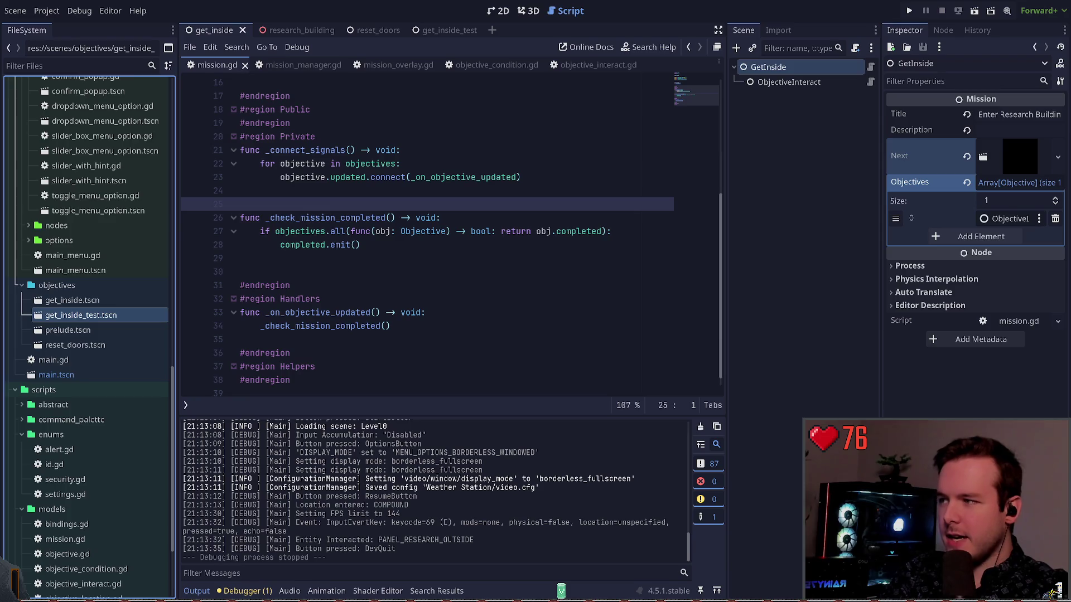
left_click(421, 286)
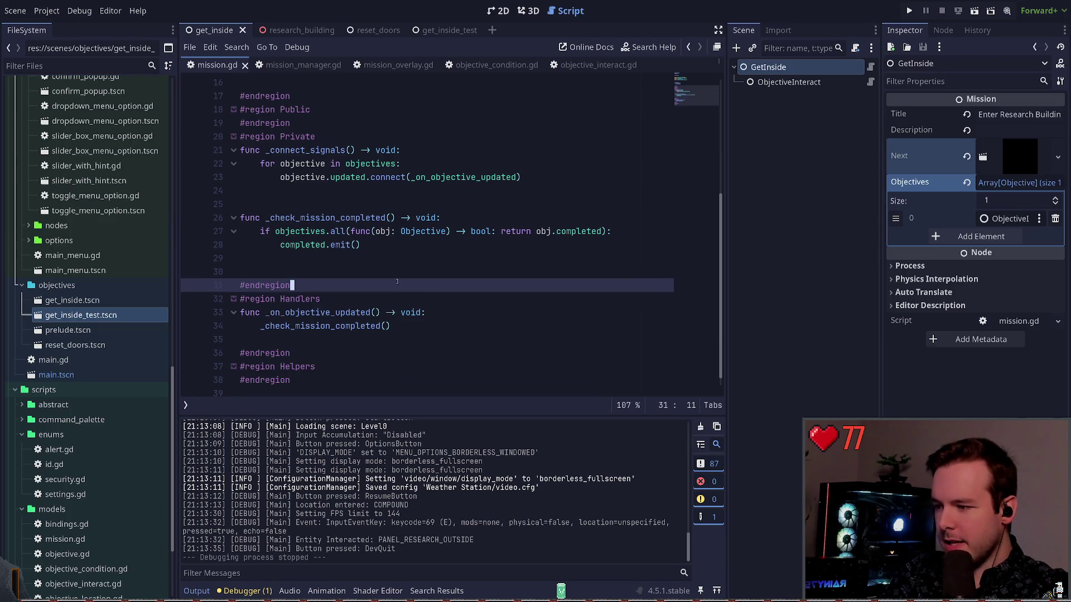
scroll(354, 272, "up", 1)
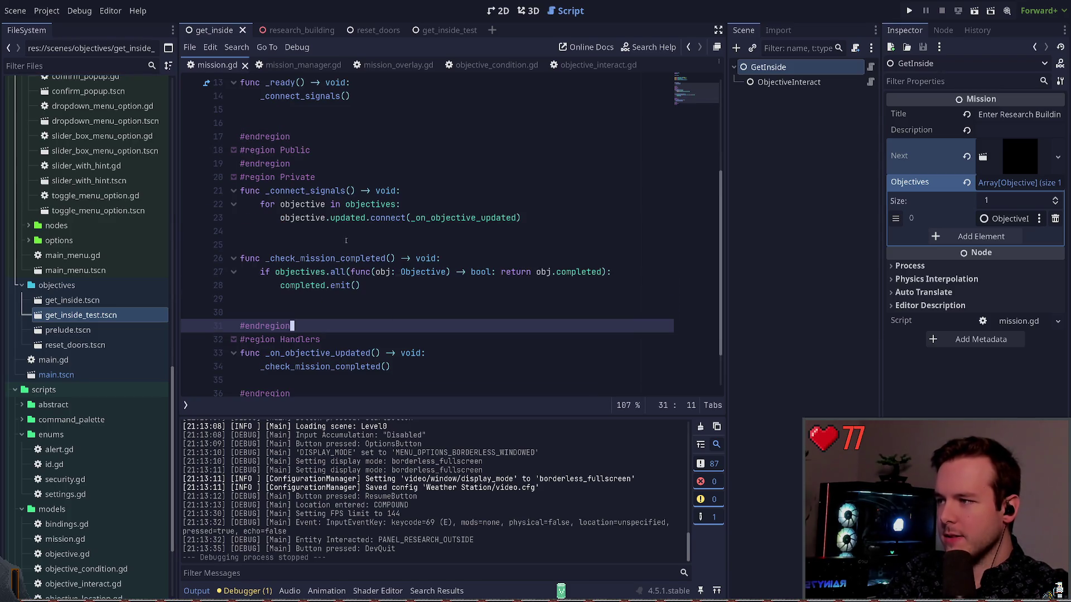
left_click(401, 78)
left_click(401, 68)
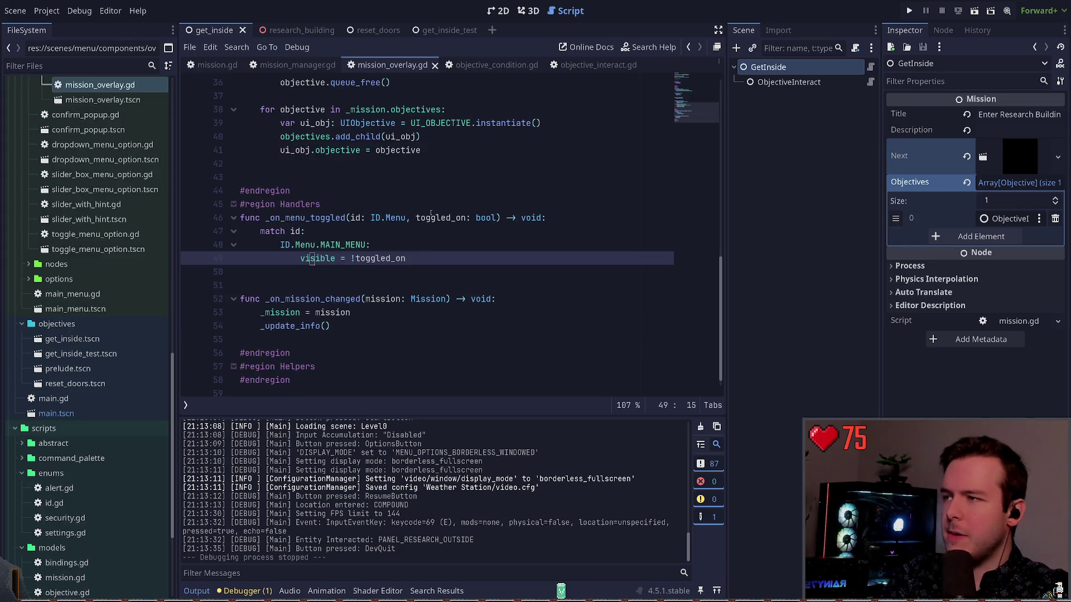
scroll(396, 195, "up", 3)
left_click(486, 64)
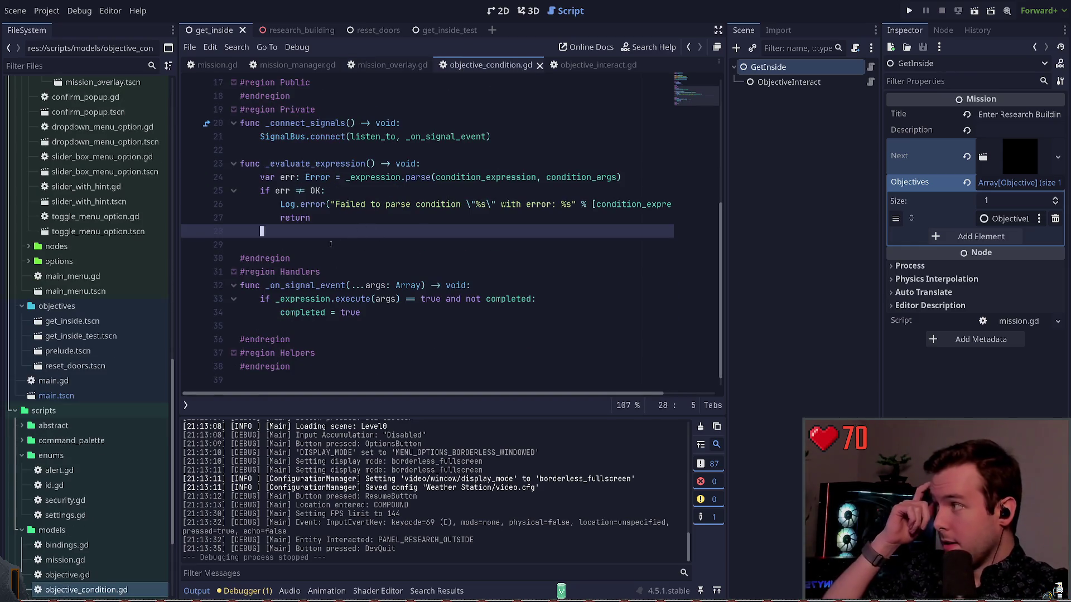
left_click(596, 64)
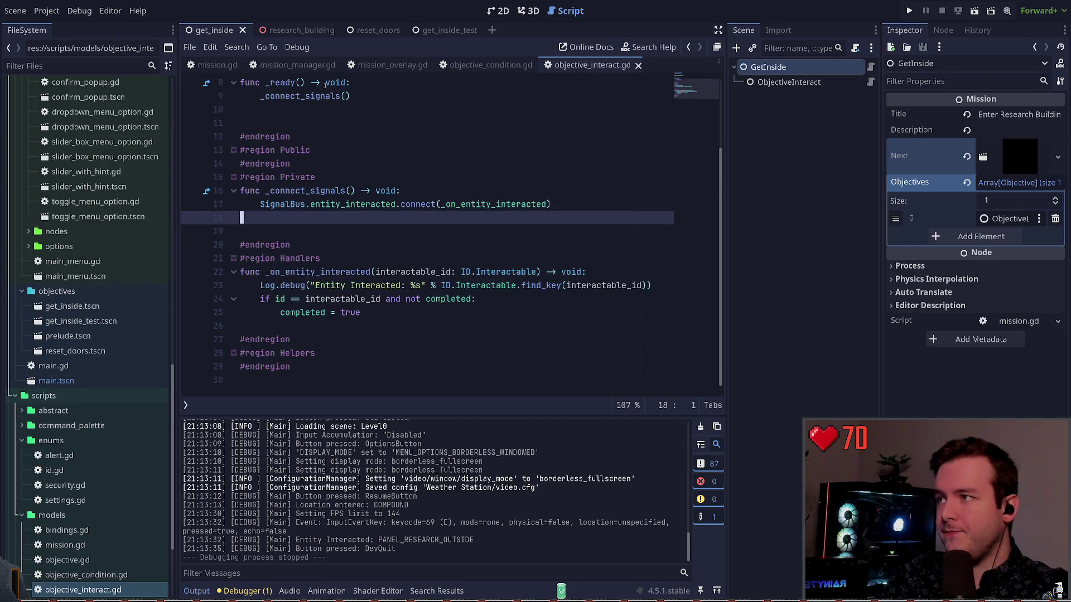
left_click(297, 65)
scroll(351, 226, "up", 10)
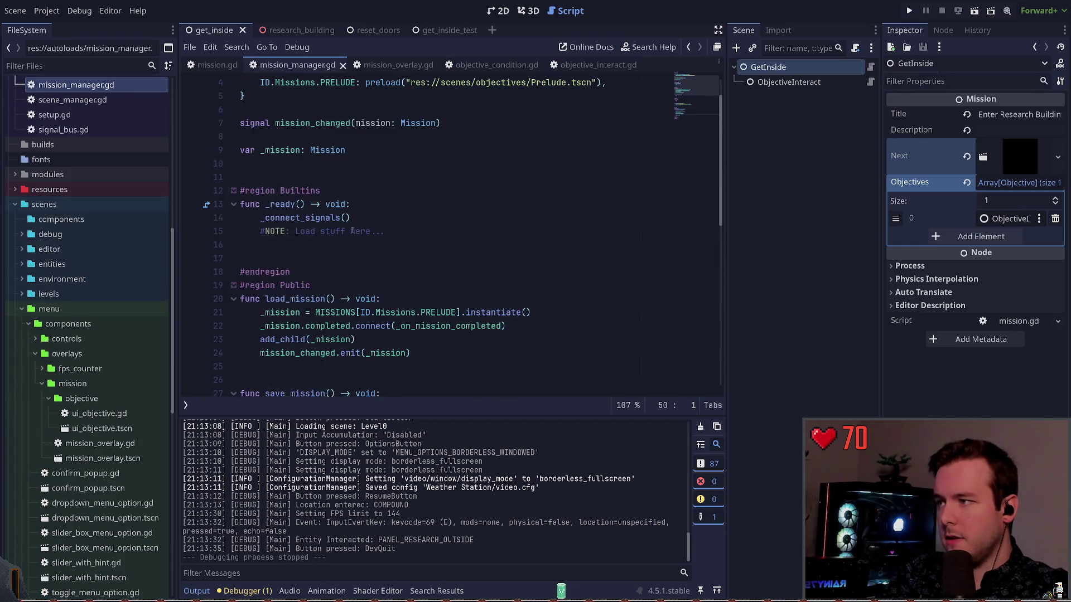
scroll(351, 227, "up", 1)
scroll(350, 263, "down", 5)
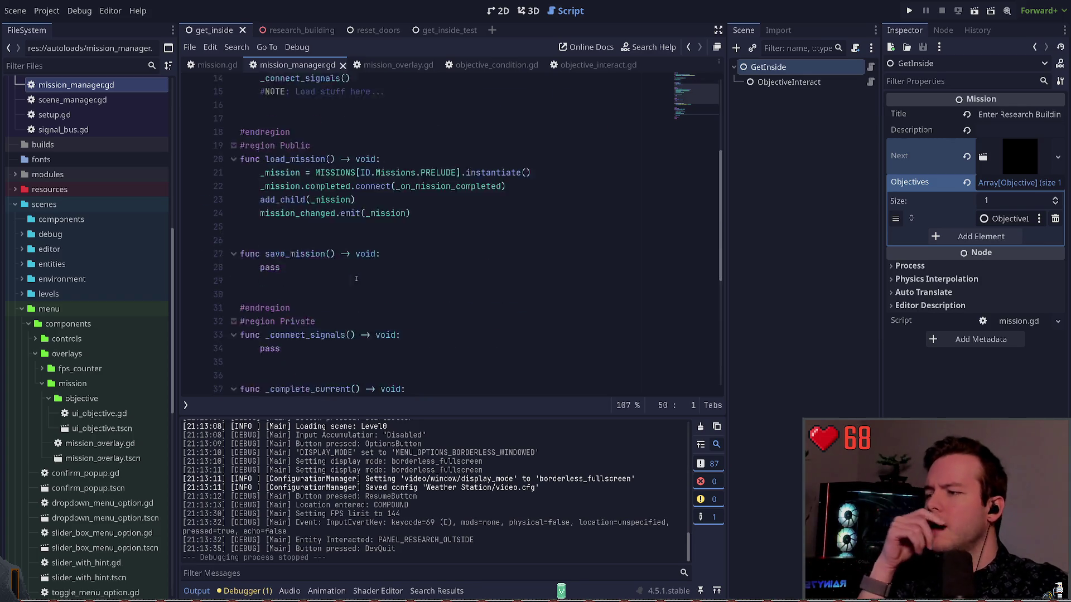
scroll(379, 196, "down", 5)
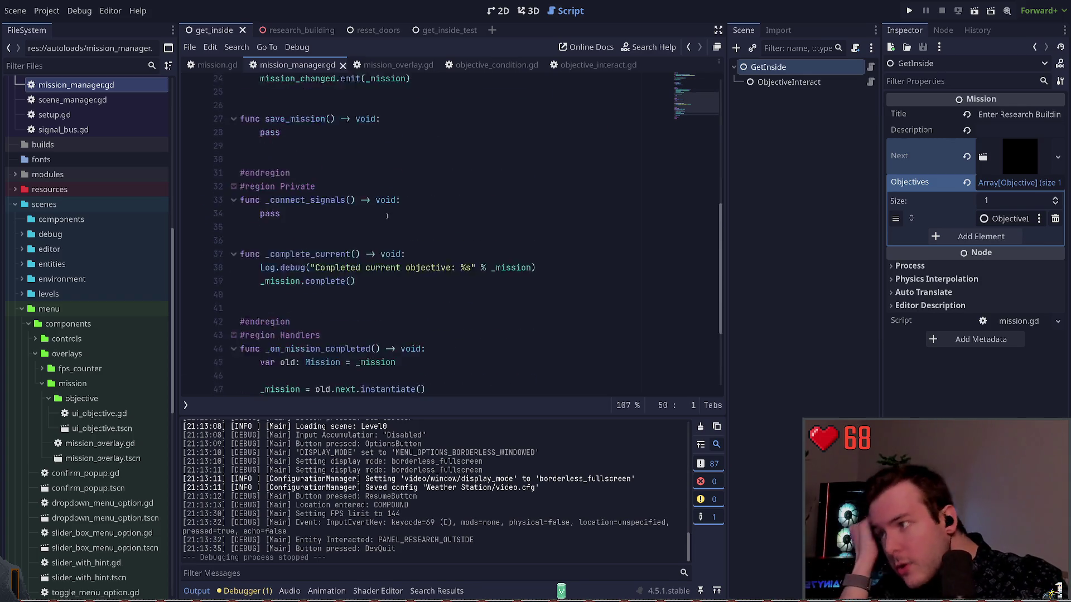
scroll(363, 268, "up", 5)
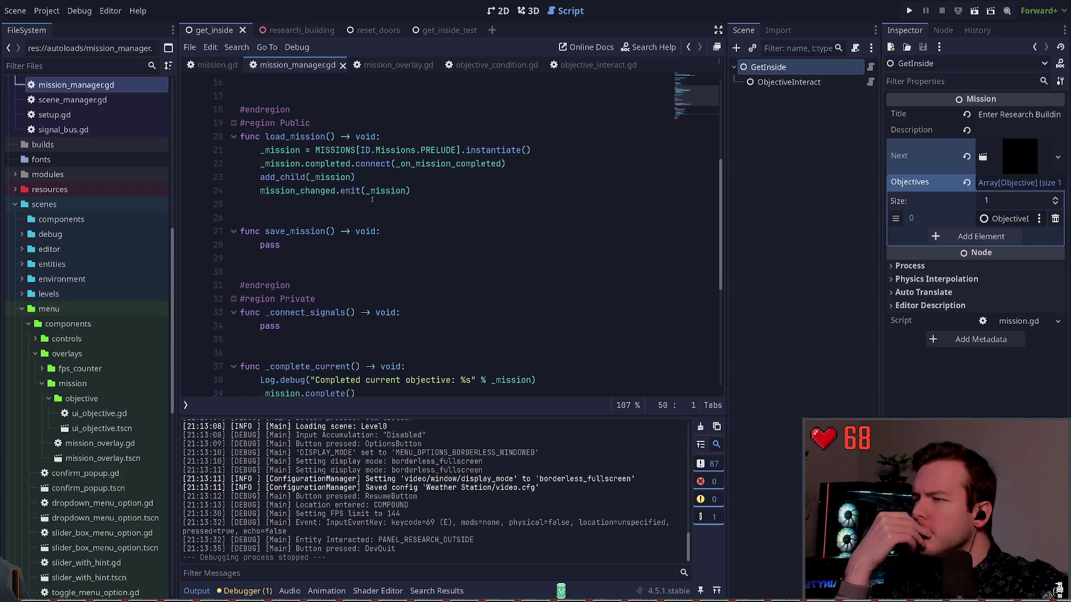
scroll(371, 200, "down", 5)
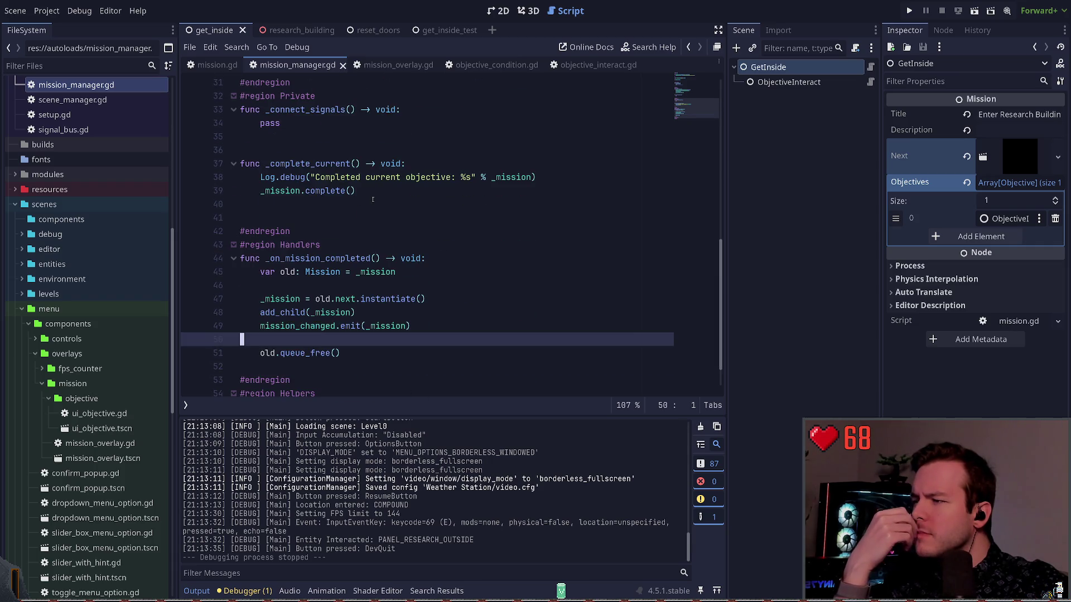
left_click(360, 312)
left_click_drag(360, 311, 260, 312)
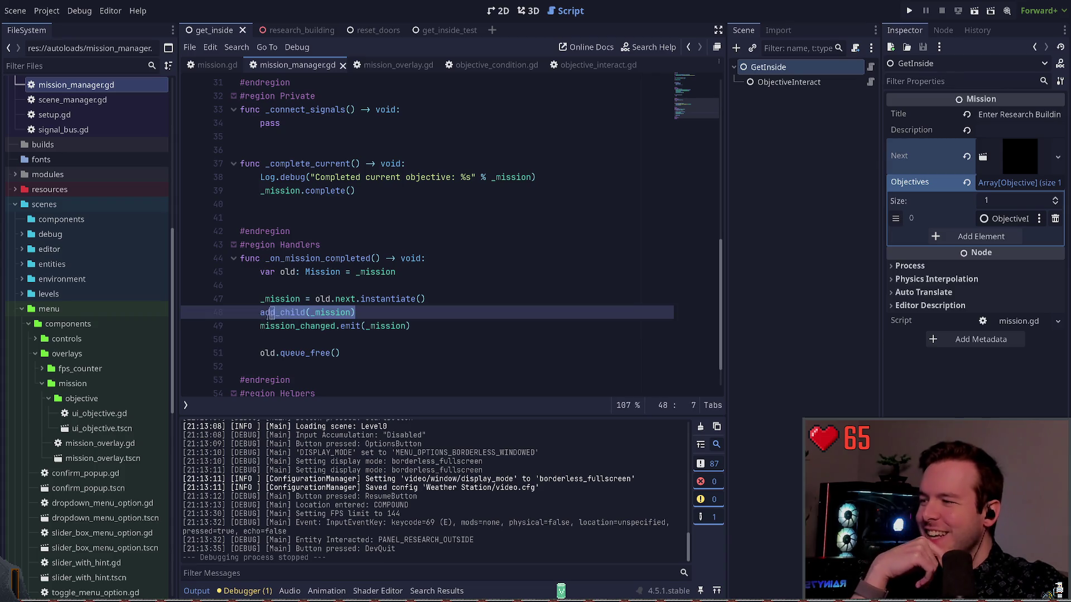
left_click(384, 320)
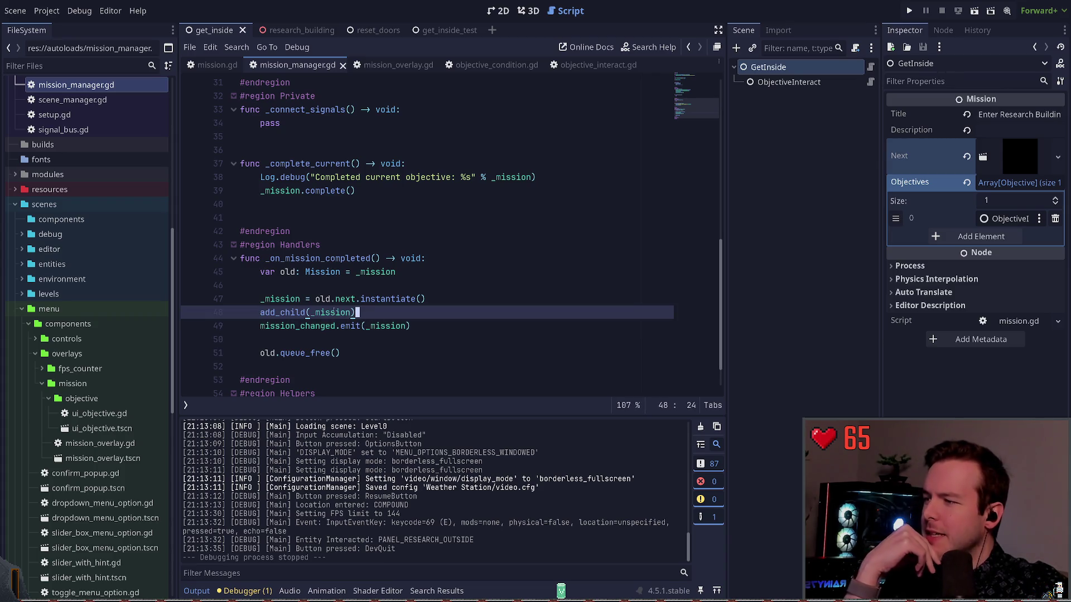
mouse_move(260, 313)
left_mouse_down()
mouse_move(361, 314)
mouse_move(286, 312)
mouse_move(260, 299)
mouse_move(260, 312)
left_mouse_up()
left_click(260, 312)
key("shift+End")
key("End")
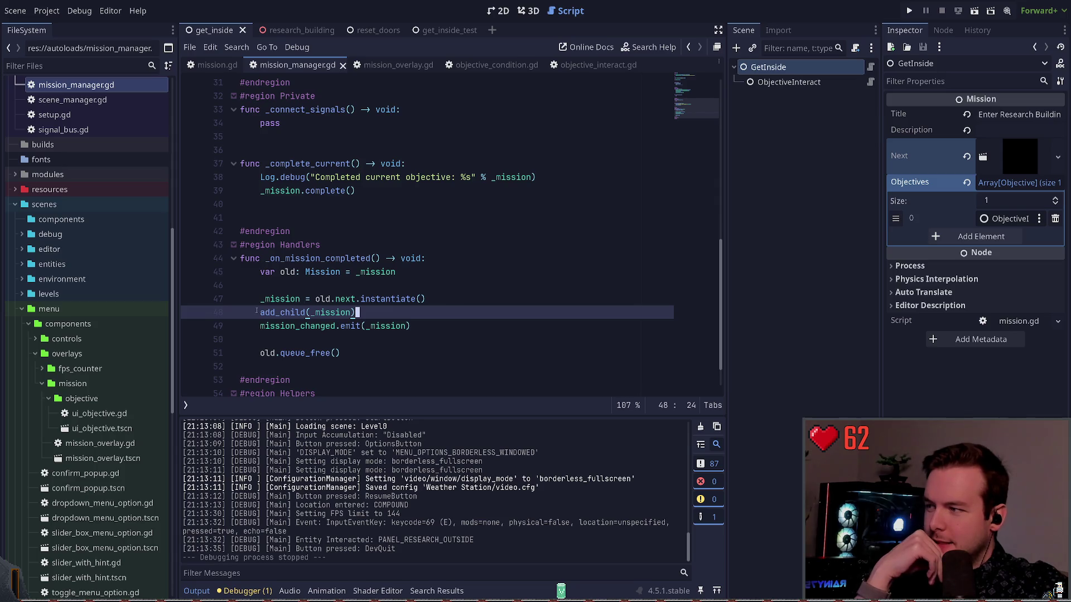
key("shift+Home")
left_click(257, 310)
key("End")
key("shift+Home")
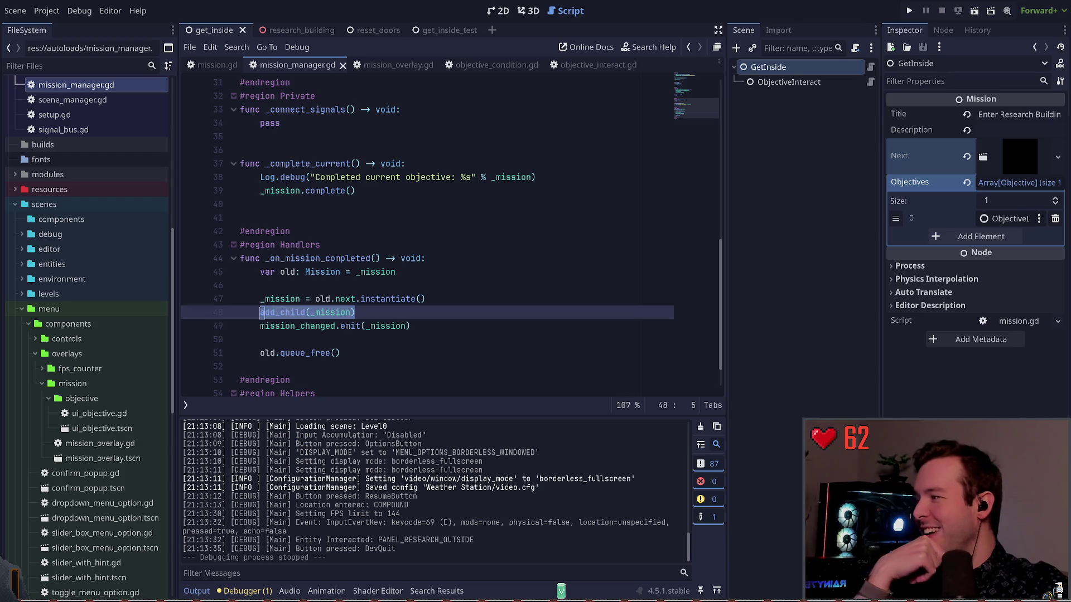
left_click(367, 313)
key("shift+Home")
key("Left")
key("End")
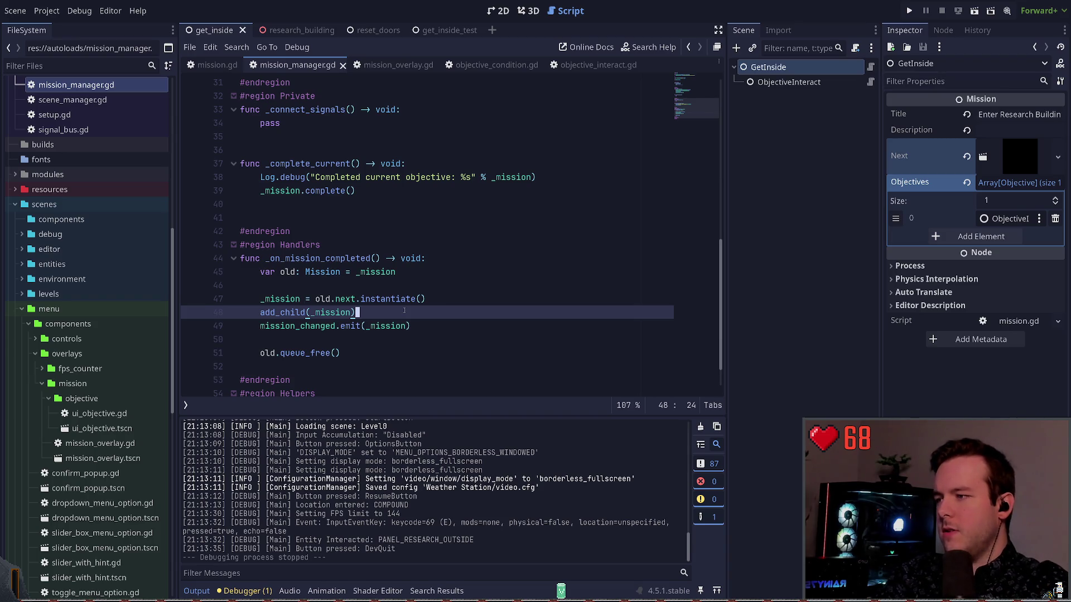
key("Up")
key("ctrl+Left")
key("ctrl+Left")
key("ctrl+Left")
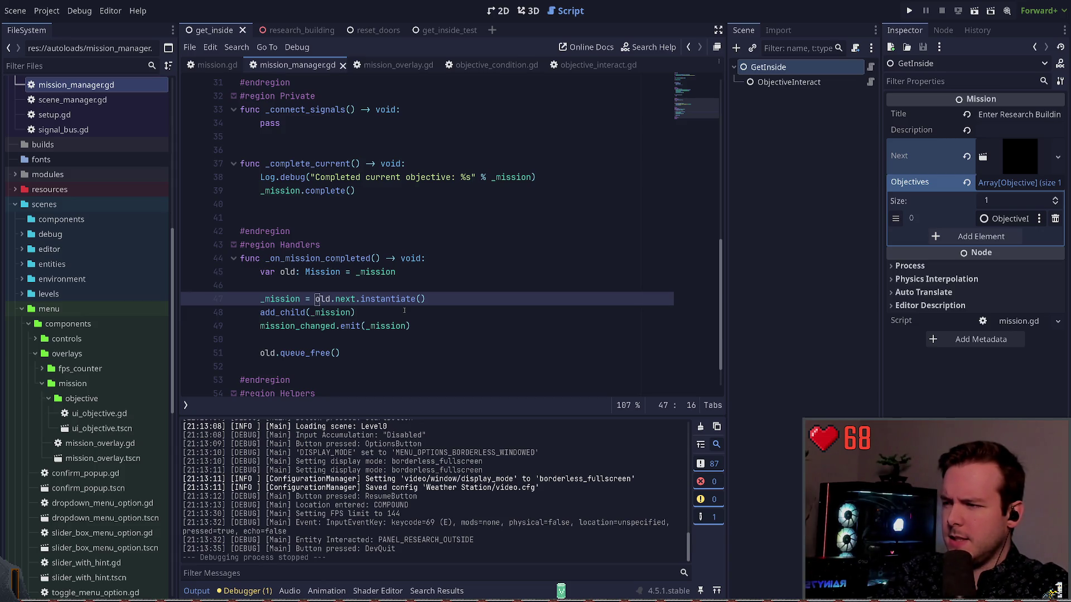
Step: Append .duplicate() after instantiate() on line 47 via autocomplete and save
key("ctrl+Right")
key("ctrl+Right")
key("ctrl+Right")
type(".")
key("BackSpace")
key("Right")
key("Right")
type(".dup")
key("Return")
key("ctrl+s")
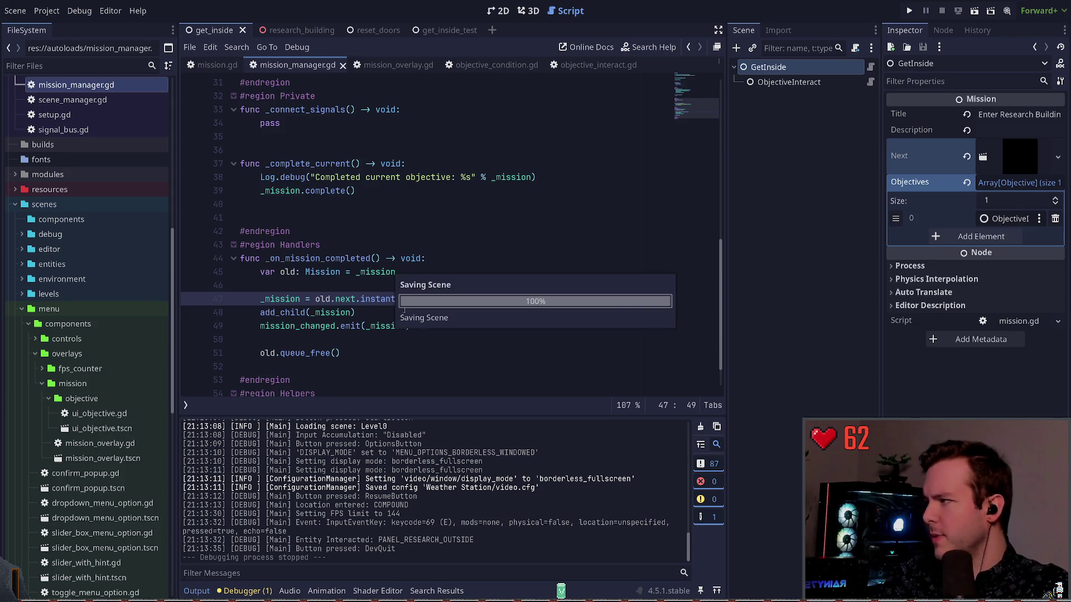
Step: Look up the Node documentation for duplicate() from line 47
key("Home")
key("ctrl+Right")
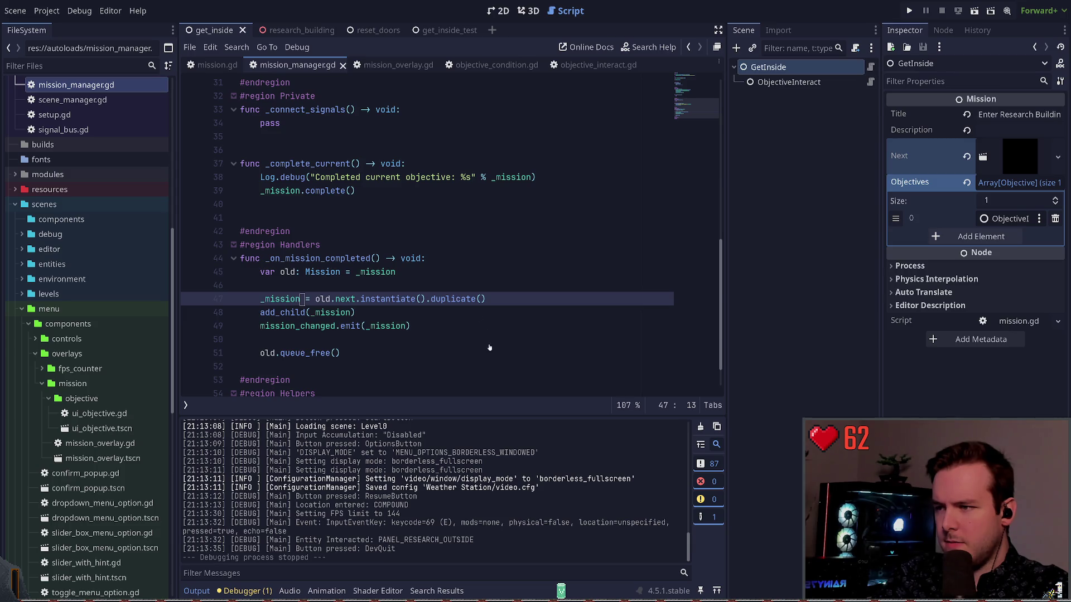
left_click(452, 299, "ctrl")
scroll(357, 272, "down", 2)
Step: Read the DuplicateFlags section of the Node help page, then close it
scroll(357, 271, "up", 3)
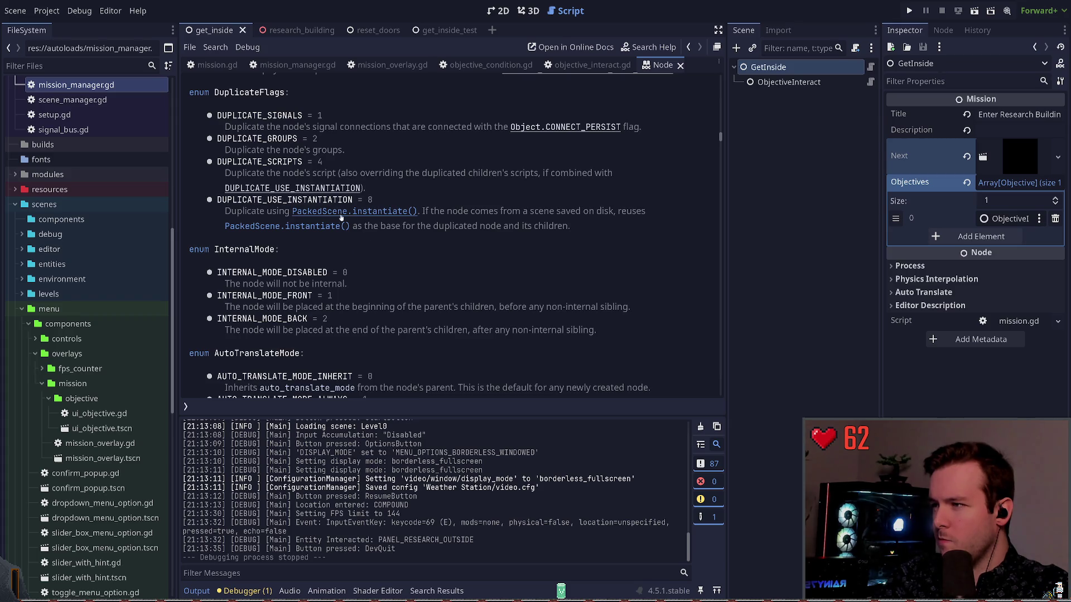
scroll(331, 156, "up", 1)
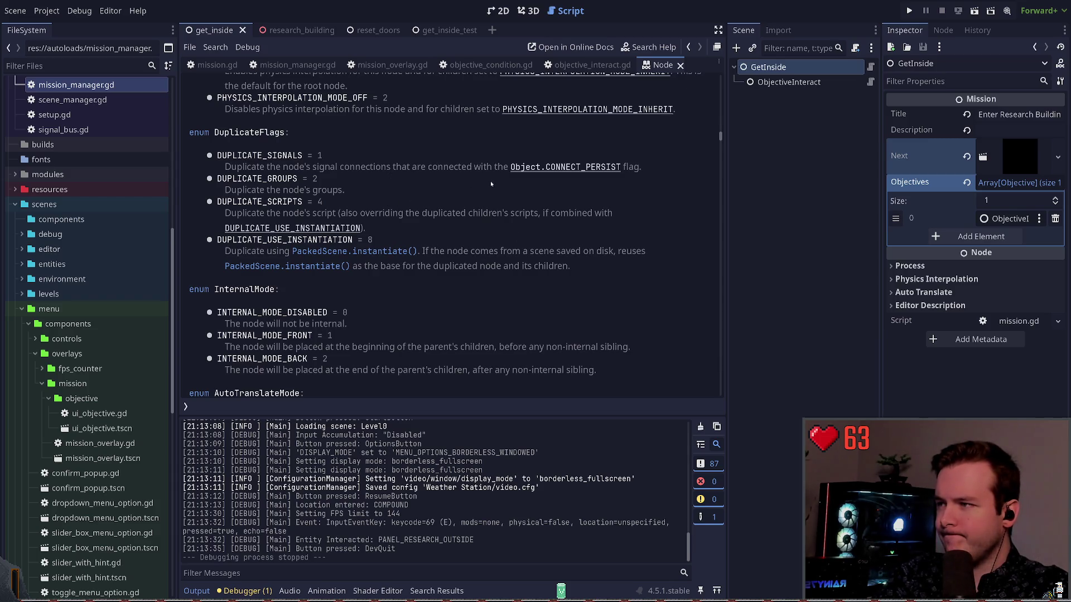
left_click(680, 65)
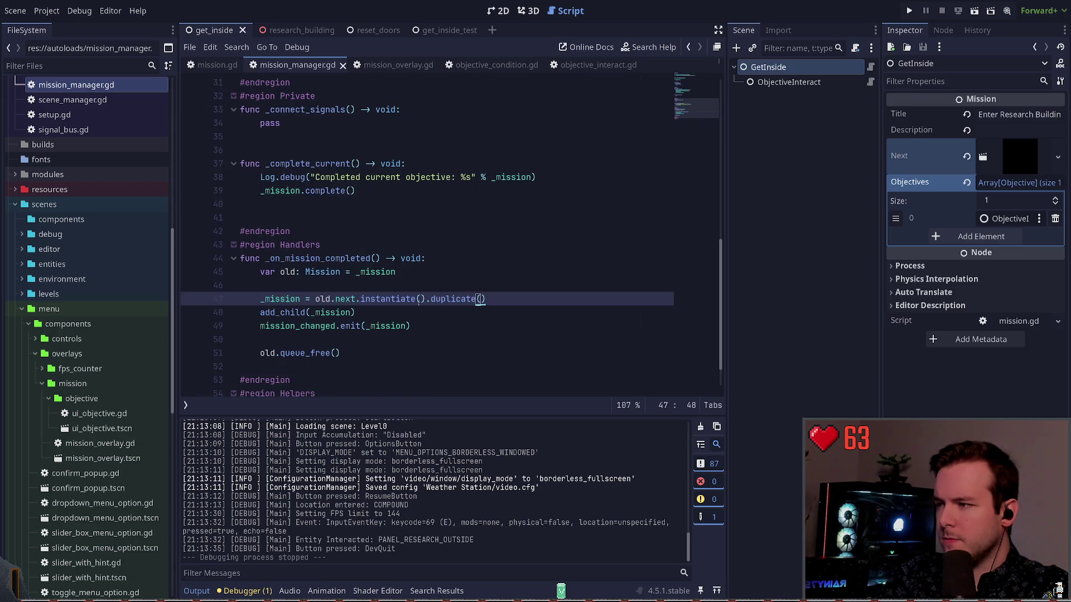
Step: Run the game with F5 and interact with the research panel using E
key("F5")
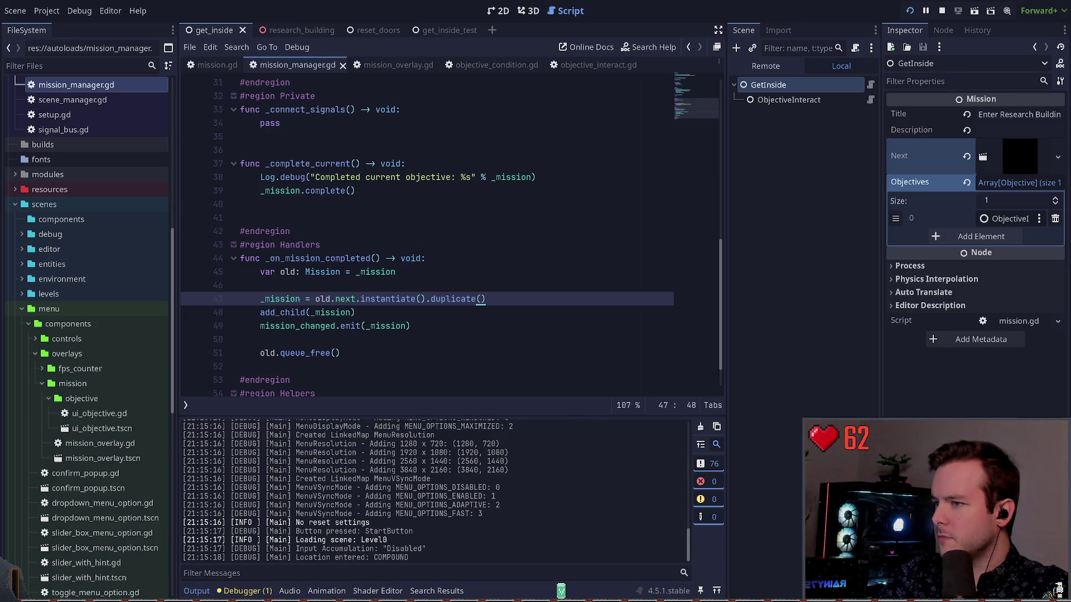
key("e")
key("e")
key("e")
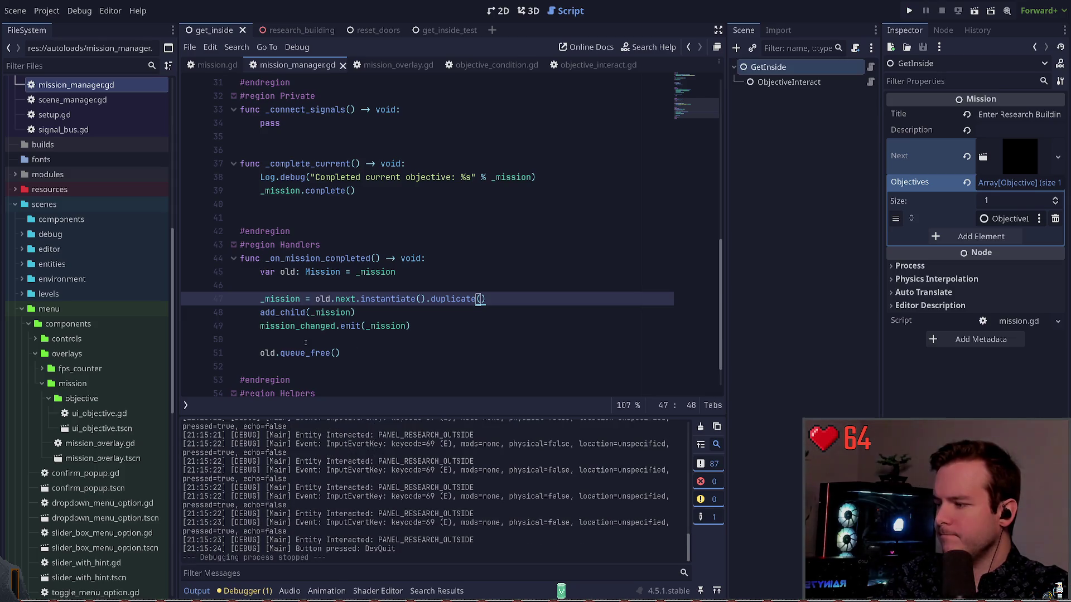
left_click(400, 313)
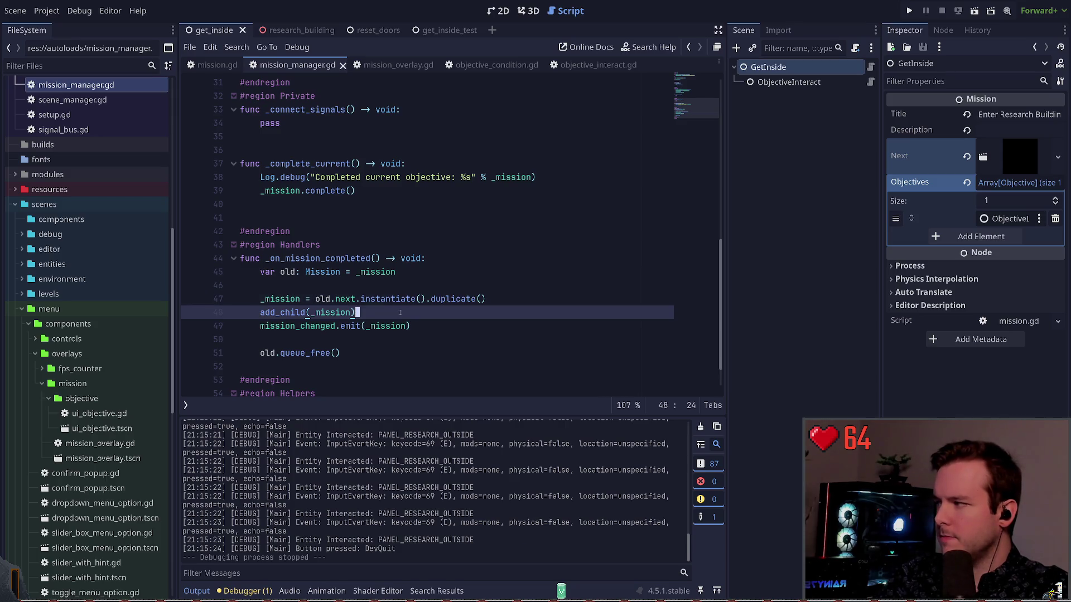
Step: Copy the completed.connect line from load_mission and return to line 47
left_click(426, 299)
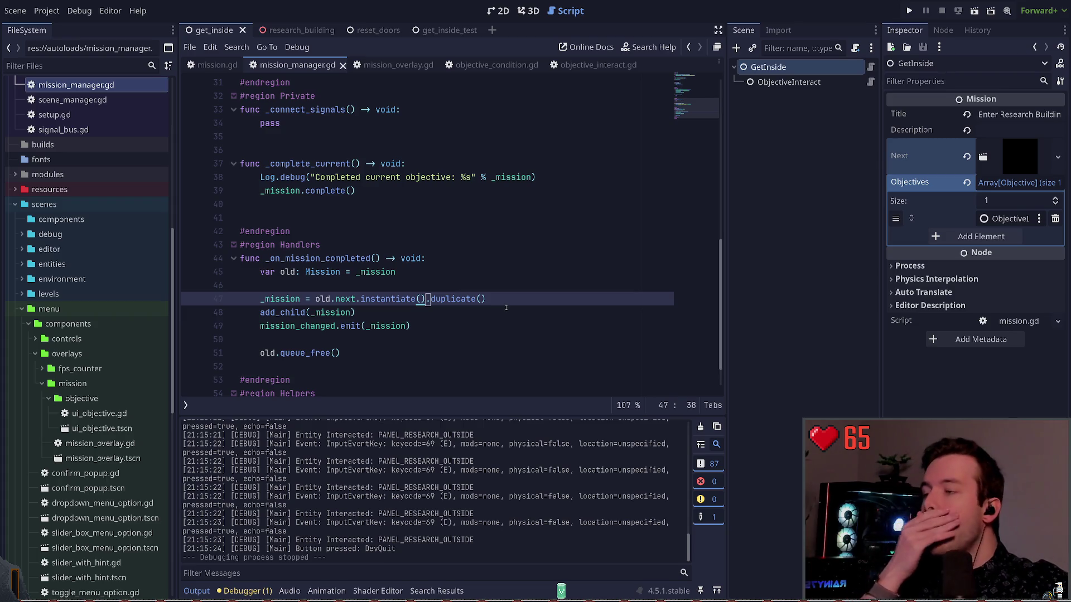
scroll(438, 323, "up", 6)
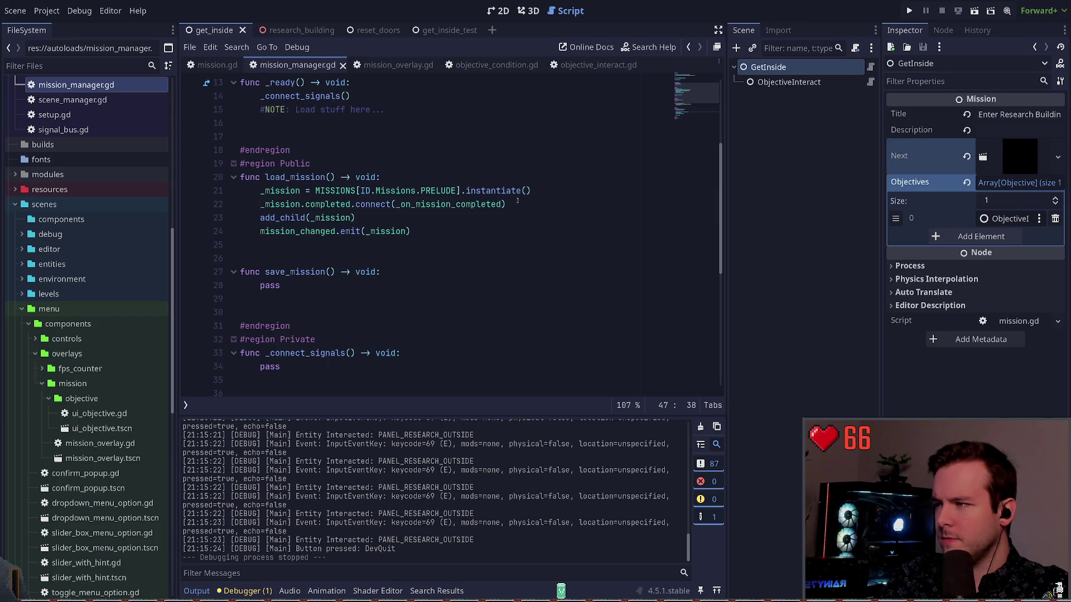
left_click_drag(518, 201, 254, 209)
key("ctrl+c")
scroll(348, 239, "down", 7)
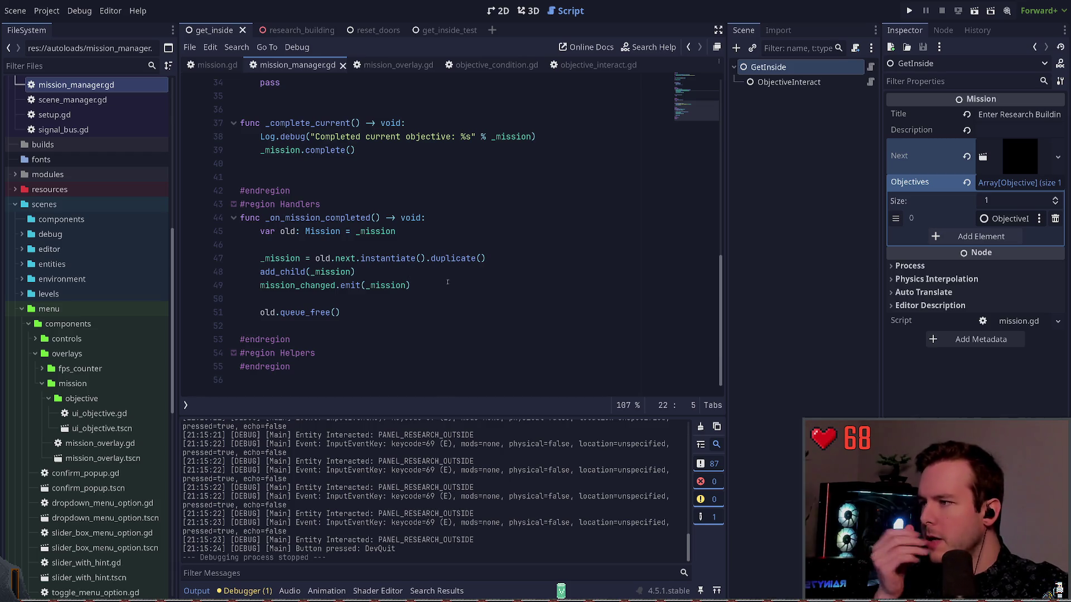
left_click(447, 258)
key("End")
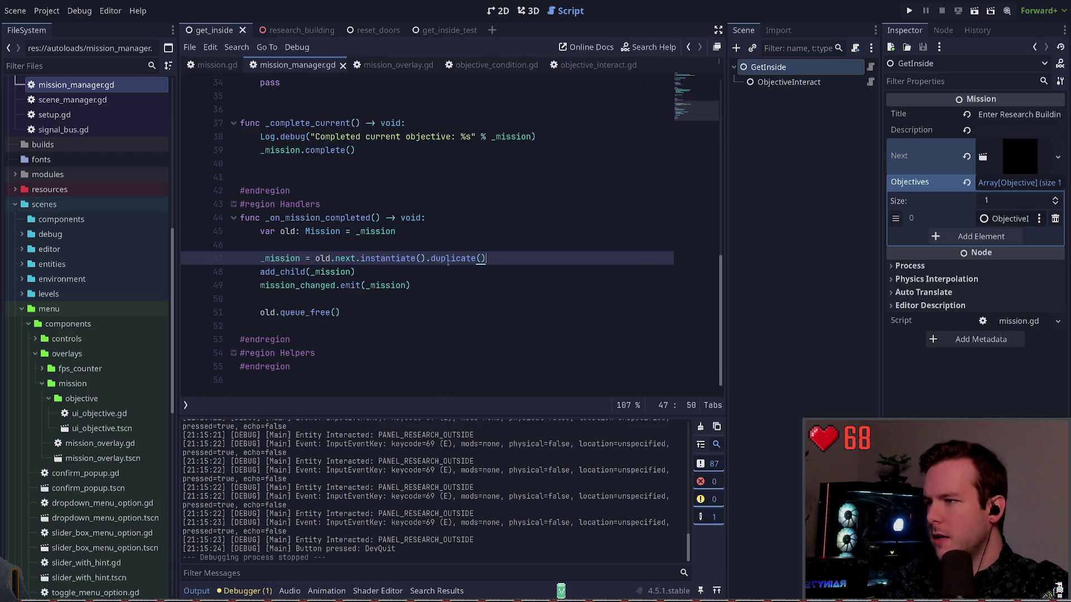
Step: Paste the completed.connect line below line 47 and remove .duplicate() from line 47
key("Return")
key("ctrl+v")
key("Up")
key("ctrl+Left")
key("ctrl+Left")
key("ctrl+Left")
key("Right")
key("shift+End")
key("Delete")
key("Home")
key("ctrl+Right")
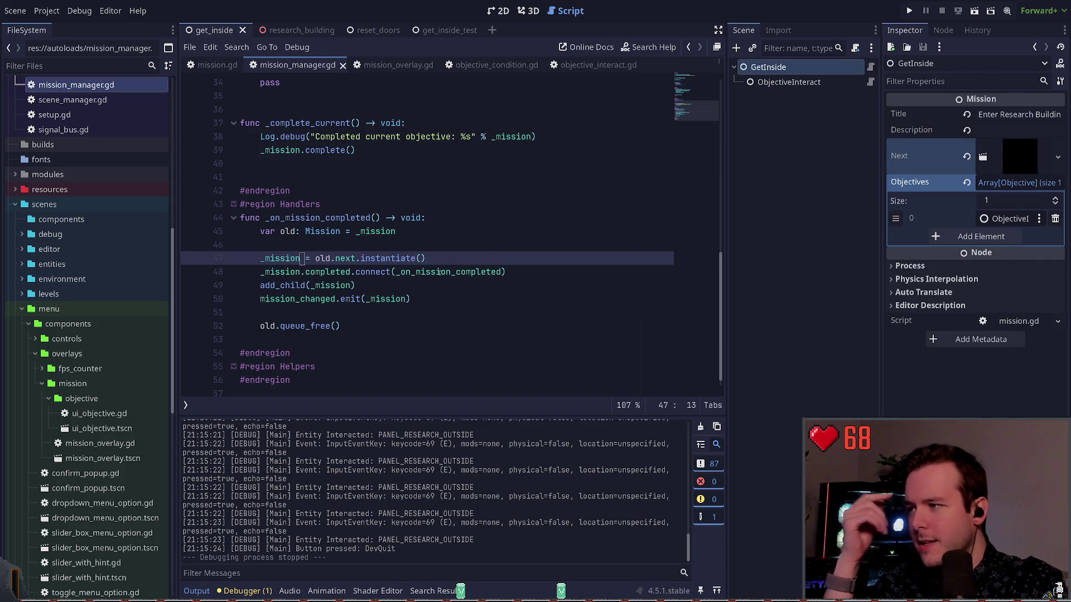
Step: Begin a _setup_mission(mission: Mission) function above _complete_current, then undo it
left_click_drag(344, 325, 241, 219)
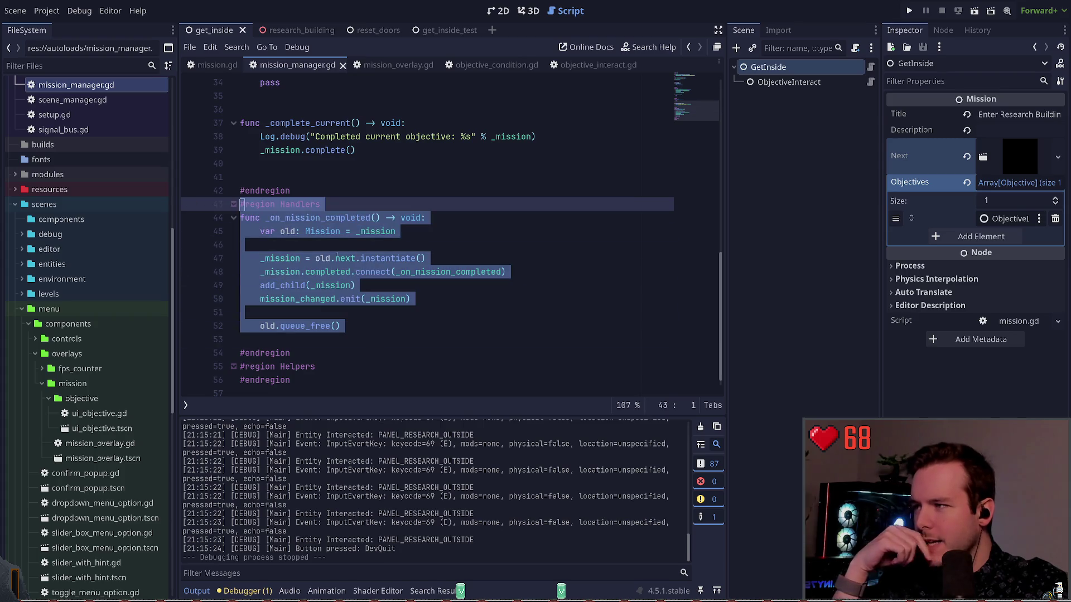
left_click(416, 246)
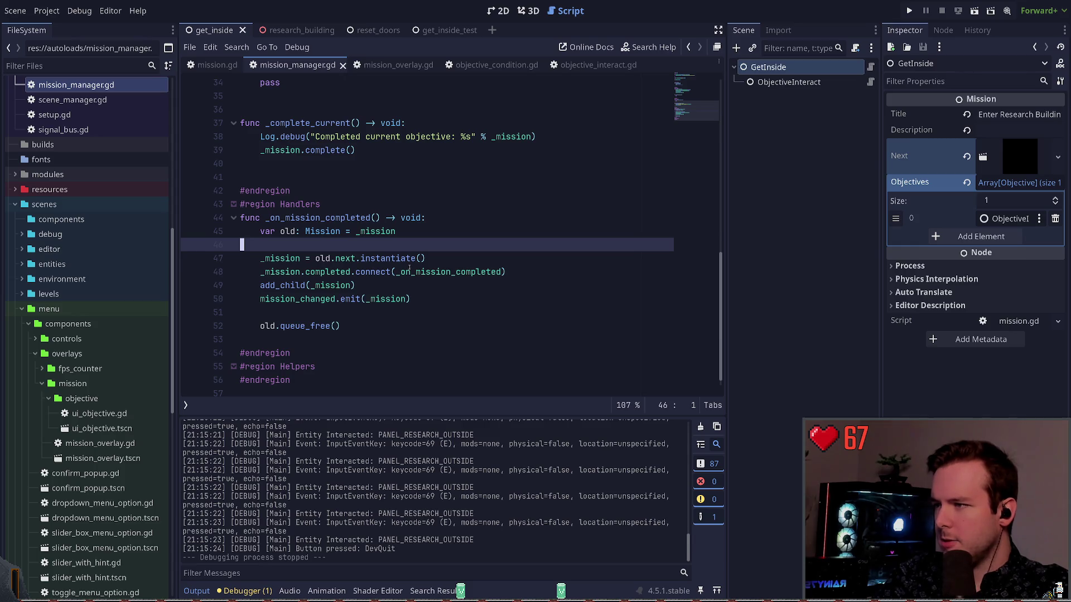
scroll(410, 266, "up", 8)
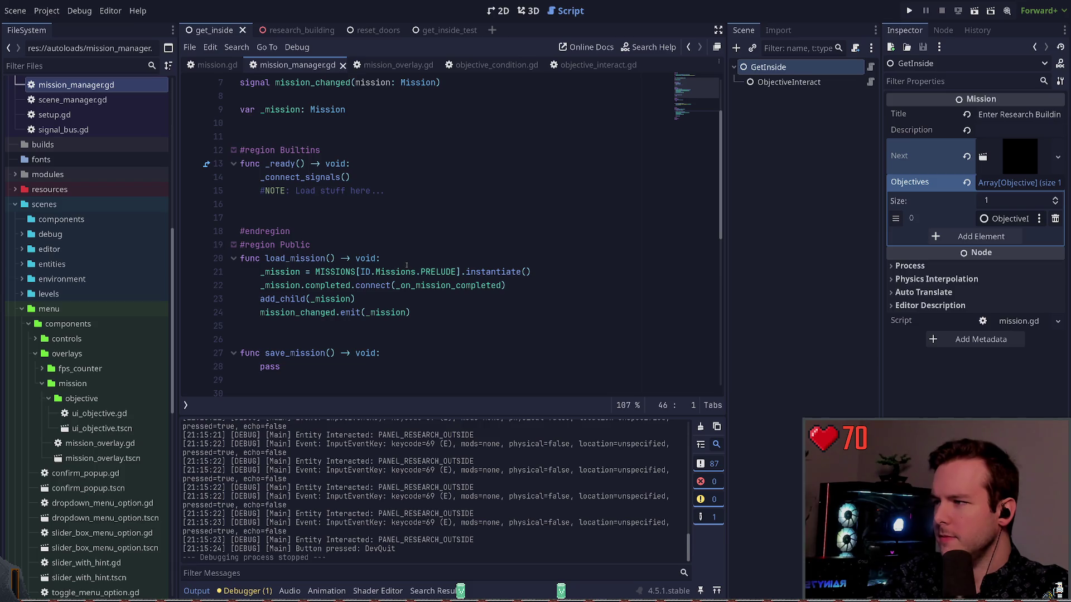
scroll(404, 258, "down", 2)
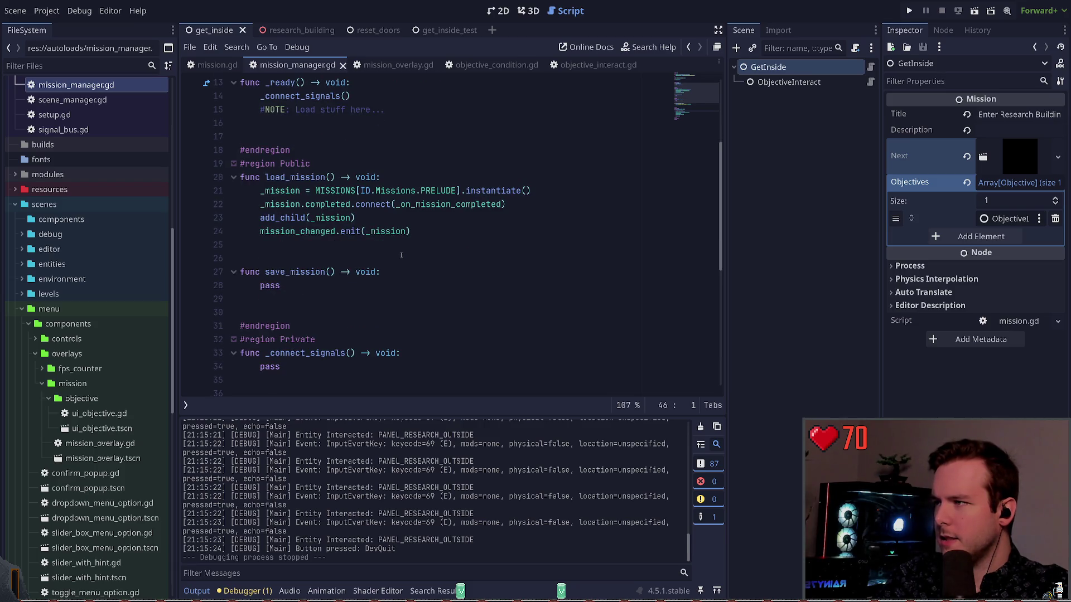
scroll(400, 255, "down", 6)
left_click(406, 217)
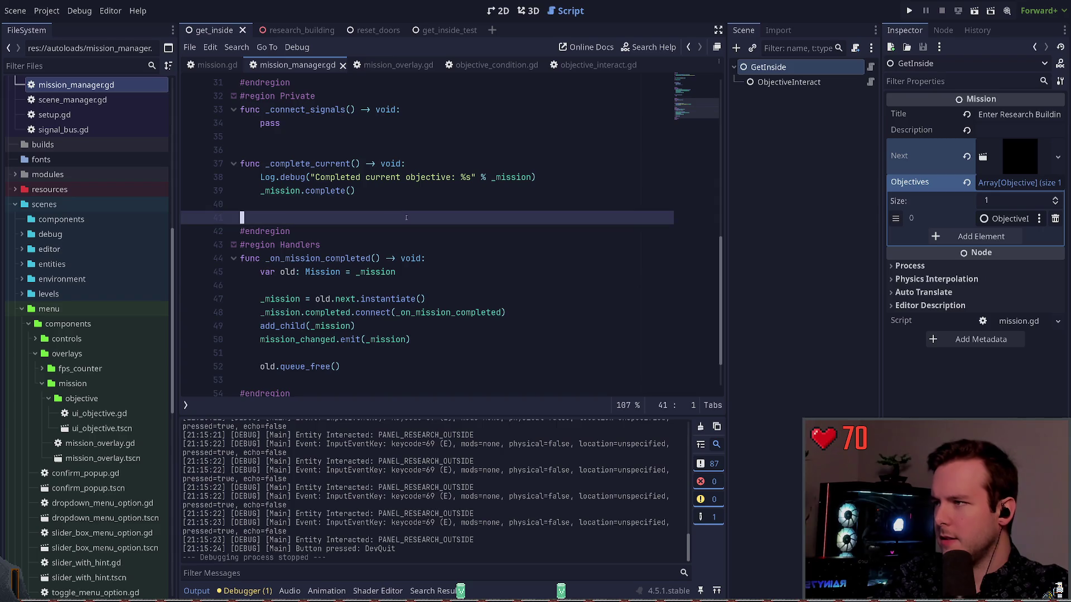
key("Up")
key("Up")
key("Up")
key("Return")
key("Up")
key("Up")
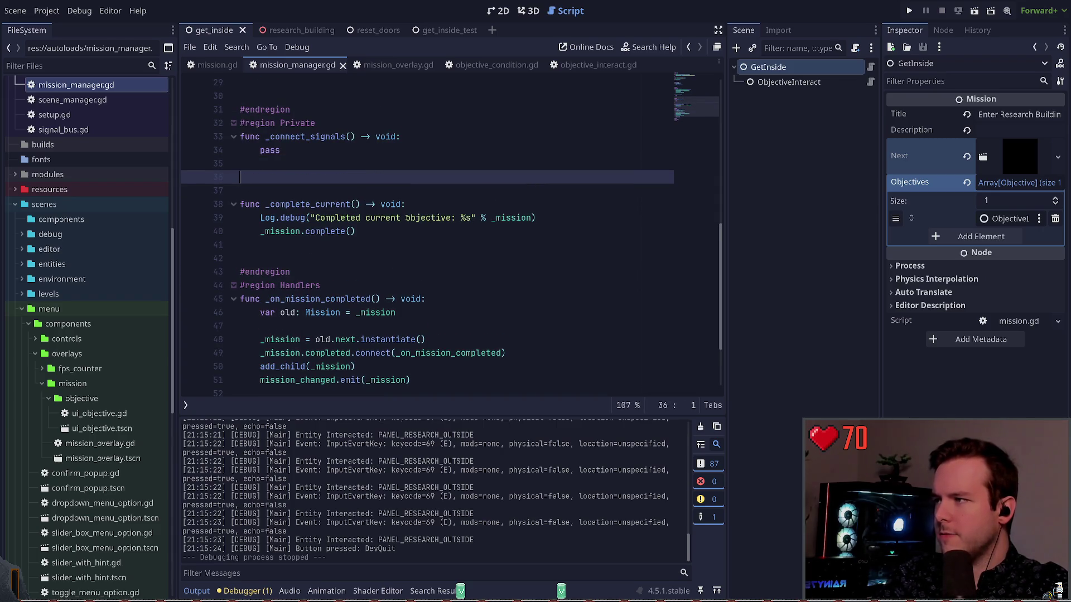
type("func _setup_")
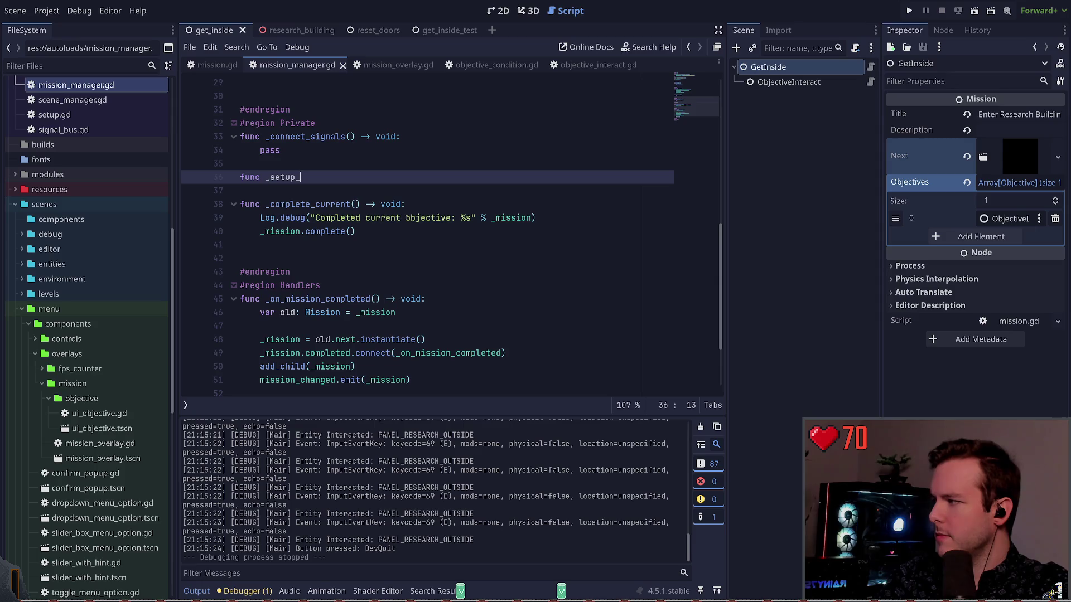
type("mis")
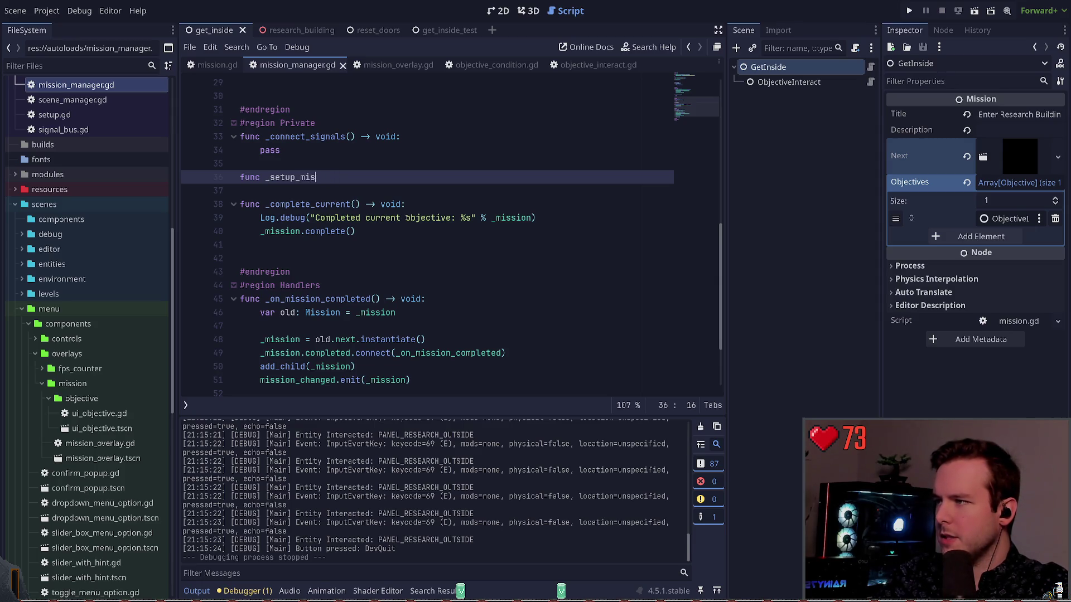
type("sion(mission: Mission) -> void:")
key("Return")
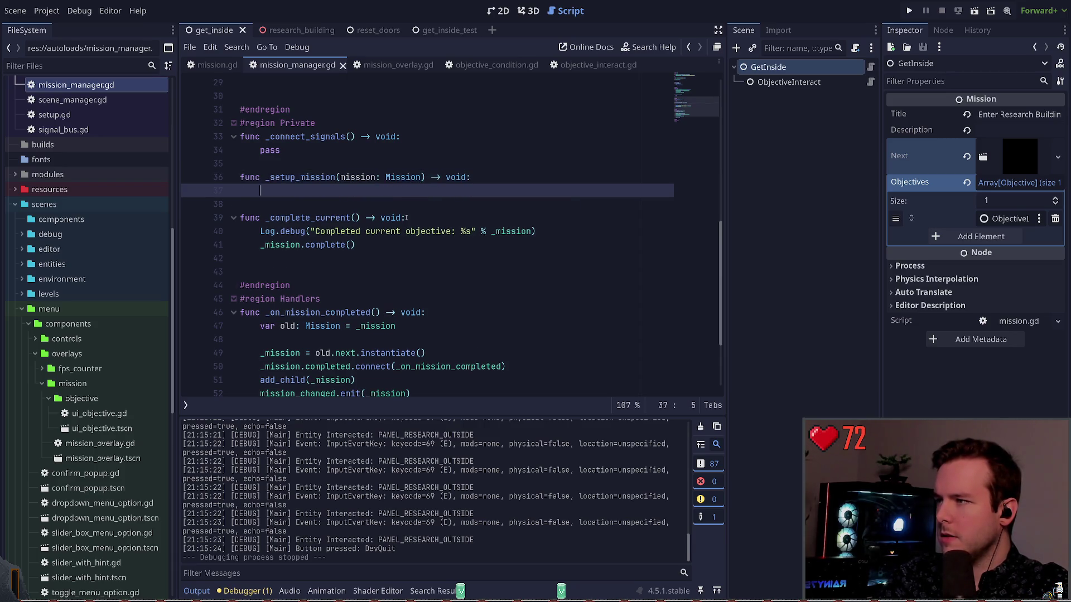
key("ctrl+z")
key("ctrl+z")
key("ctrl+z")
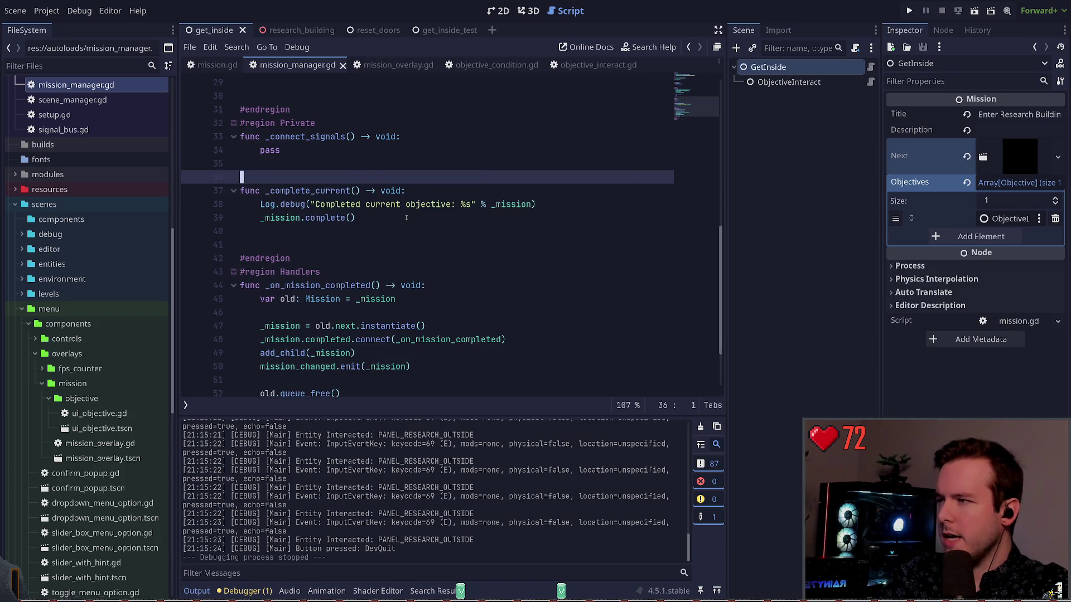
Step: Place the insertion point at the end of line 50 and run the game with F5
left_click(339, 231)
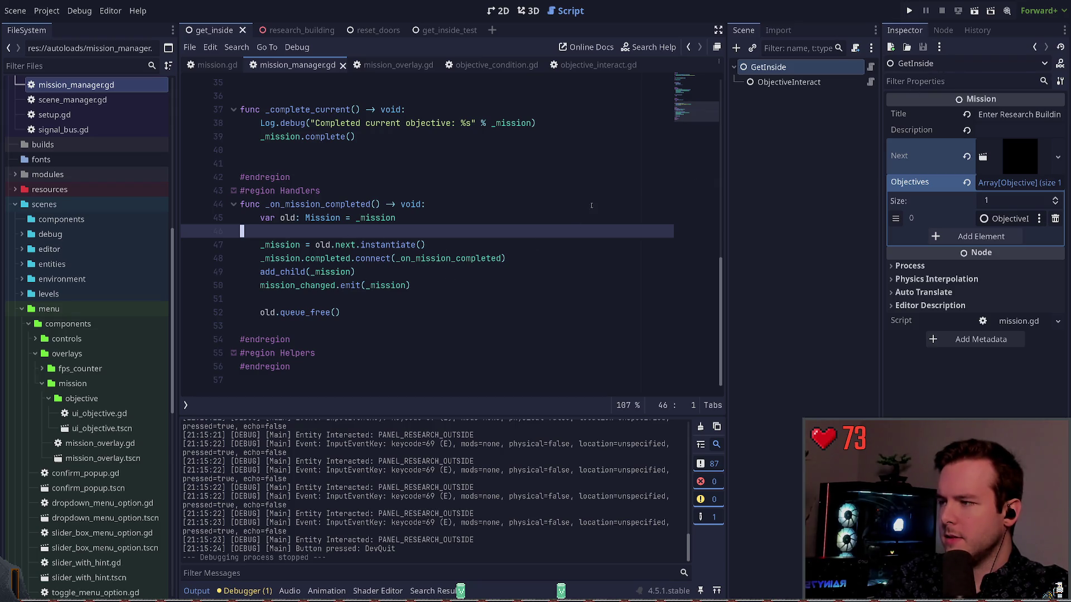
left_click(471, 285)
key("F5")
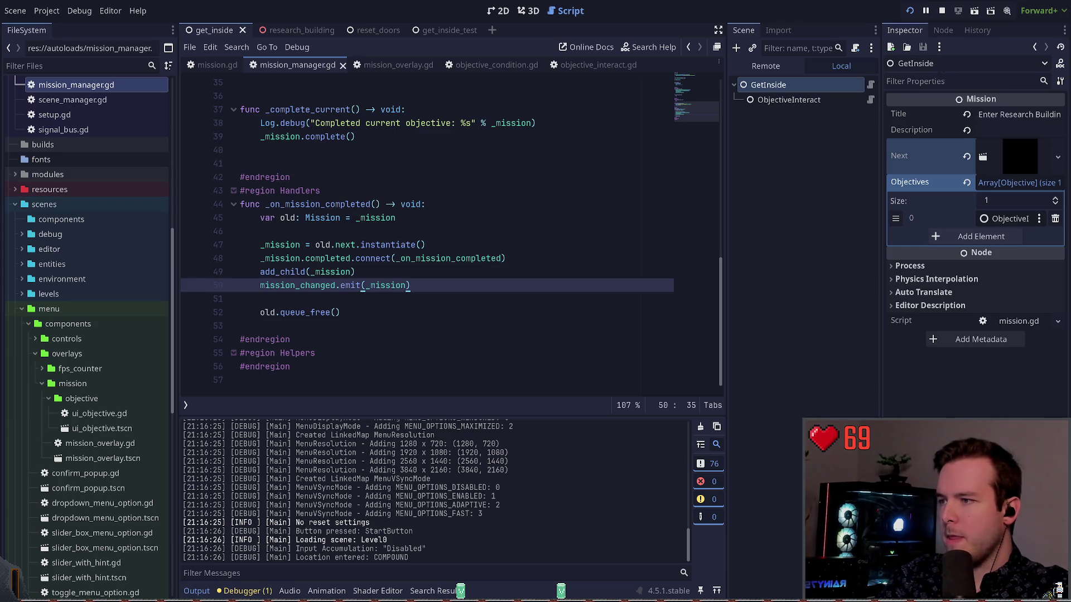
Step: Interact with the research panel to hit the null-objective error, then stop the game
key("e")
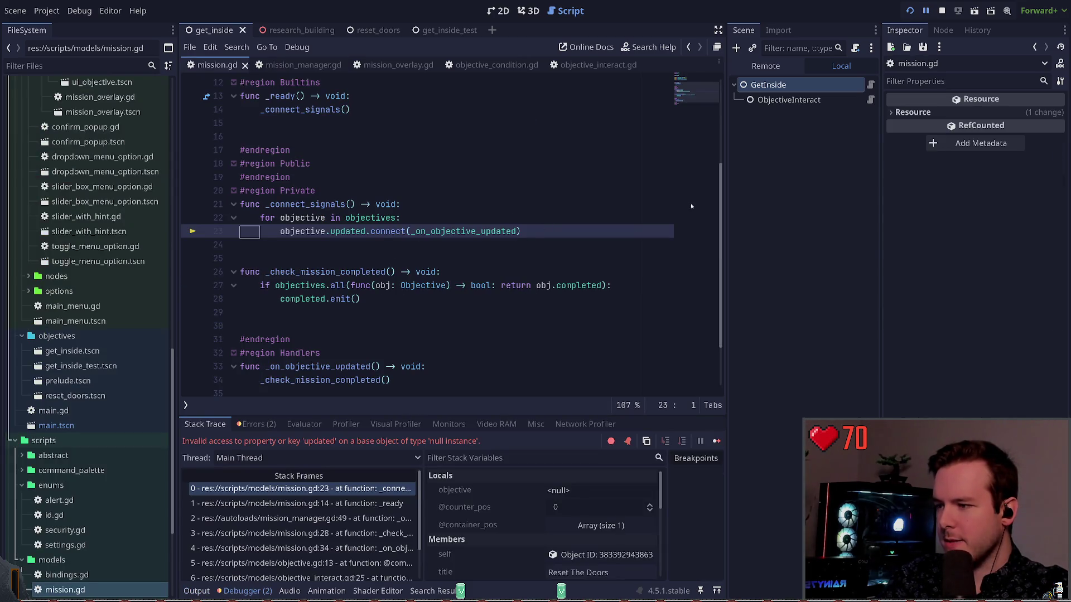
left_click(942, 11)
left_click(515, 175)
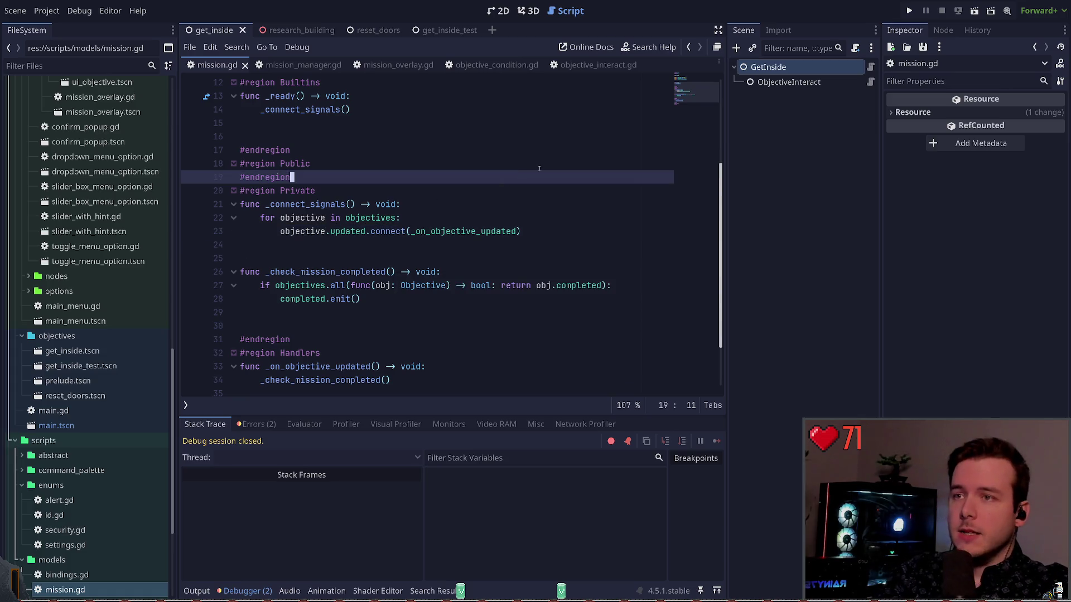
Step: Delete get_inside_test.tscn from the objectives folder
left_click(789, 81)
scroll(114, 375, "down", 4)
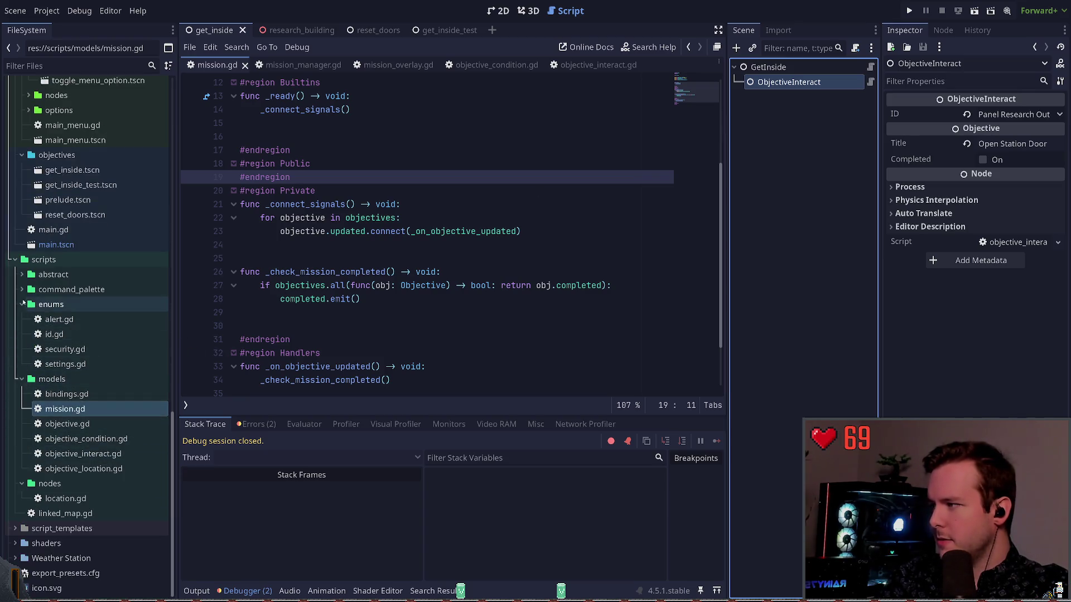
scroll(84, 346, "up", 5)
left_click(94, 375)
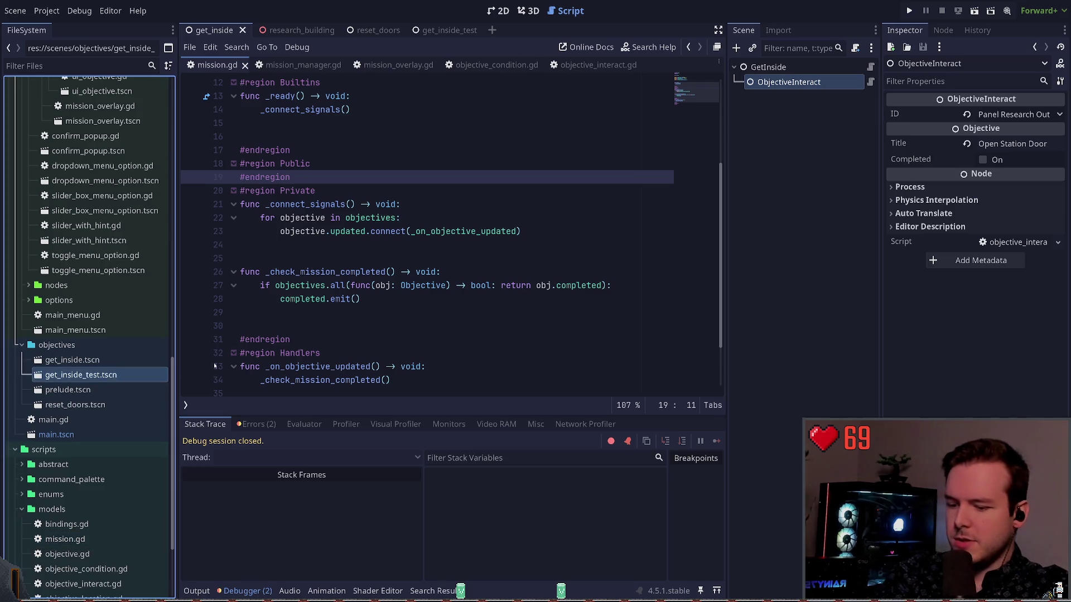
key("Delete")
key("Return")
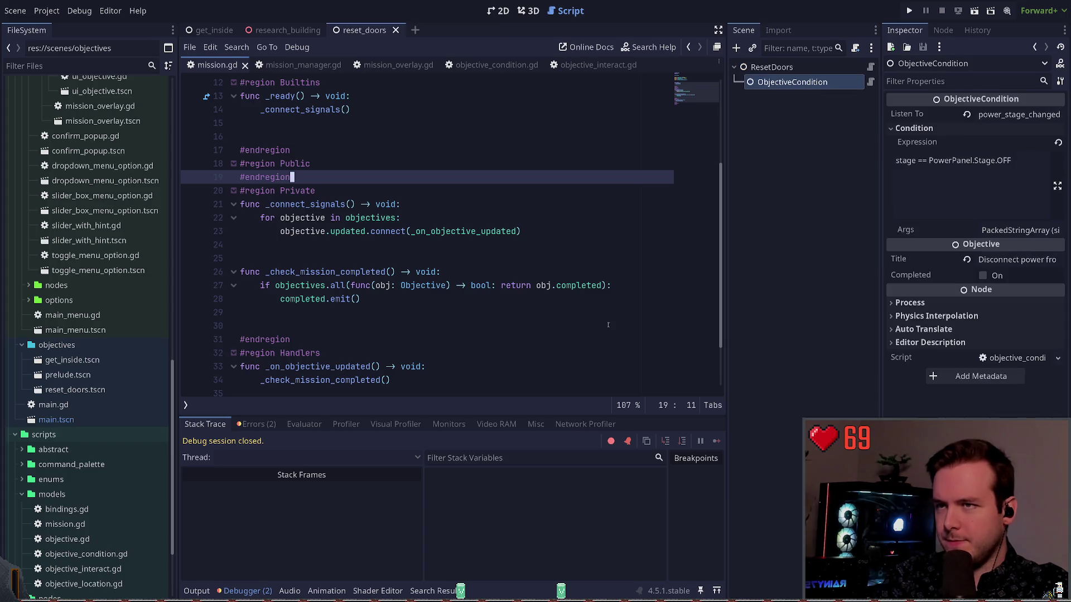
Step: Open get_inside.tscn and select its GetInside mission root
left_click(772, 67)
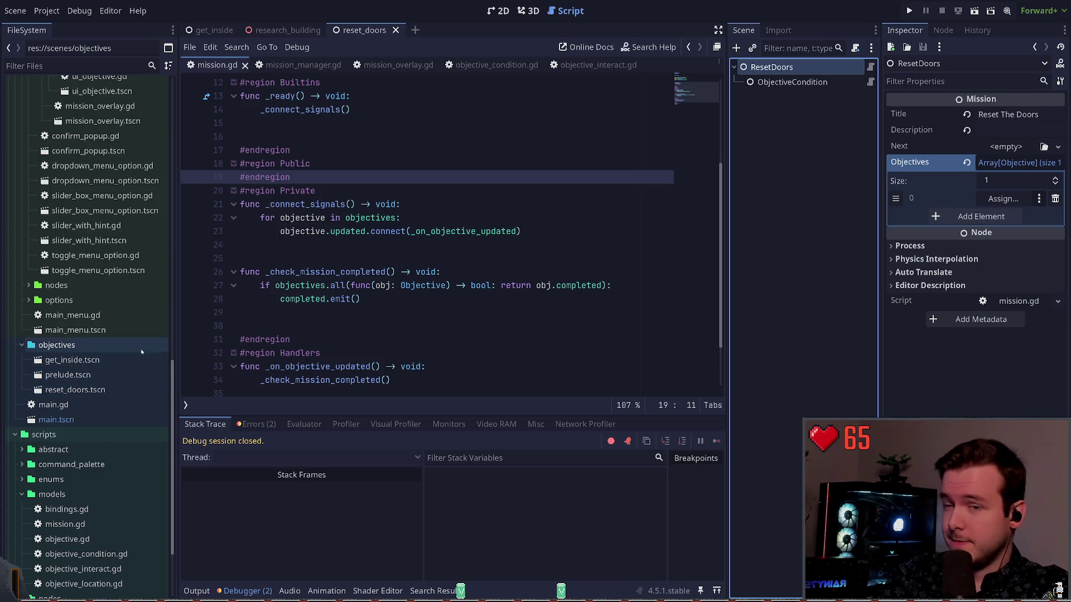
double_click(72, 360)
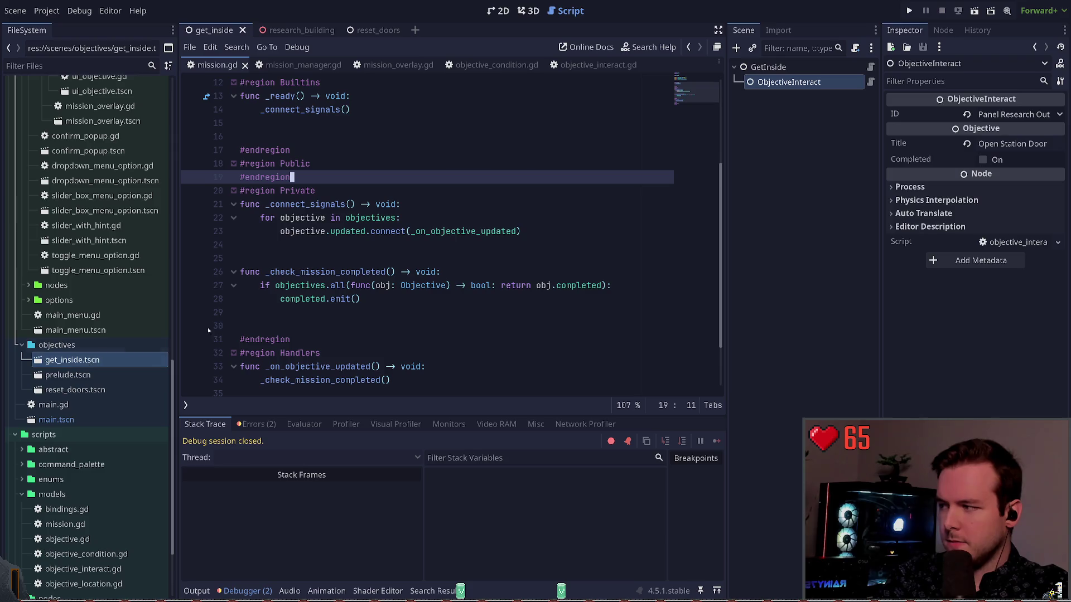
left_click(809, 67)
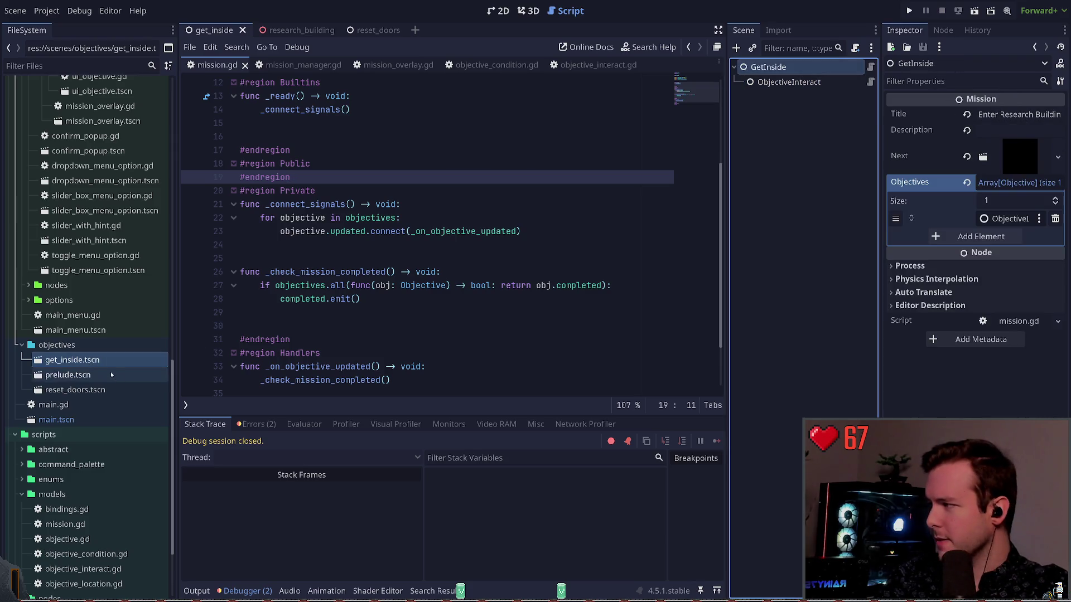
Step: Set reset_doors.tscn as GetInside's Next mission, then run and stop the game
left_click_drag(111, 390, 982, 166)
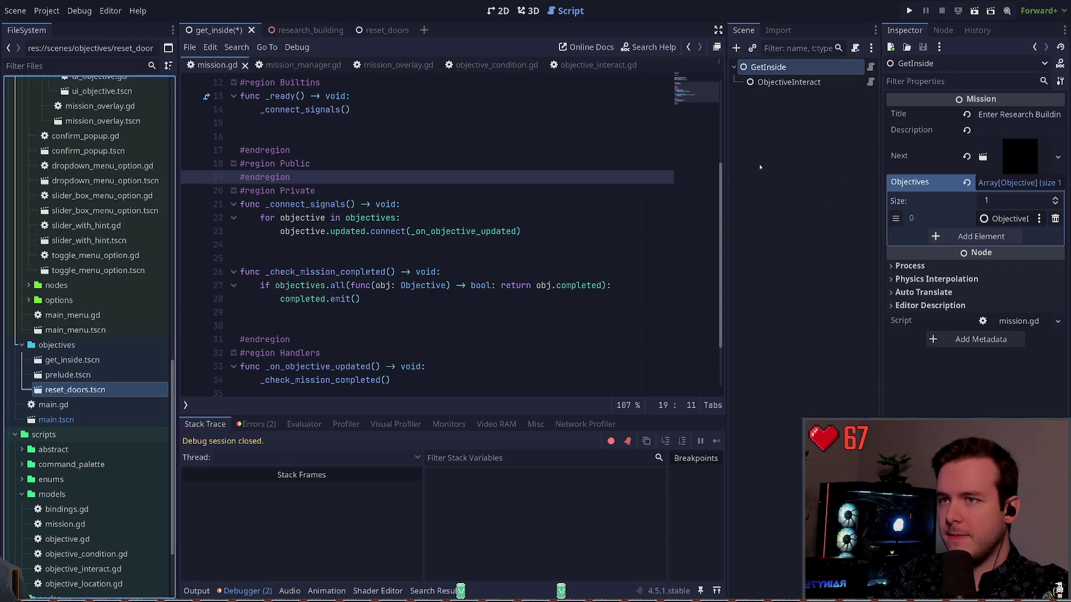
left_click(914, 11)
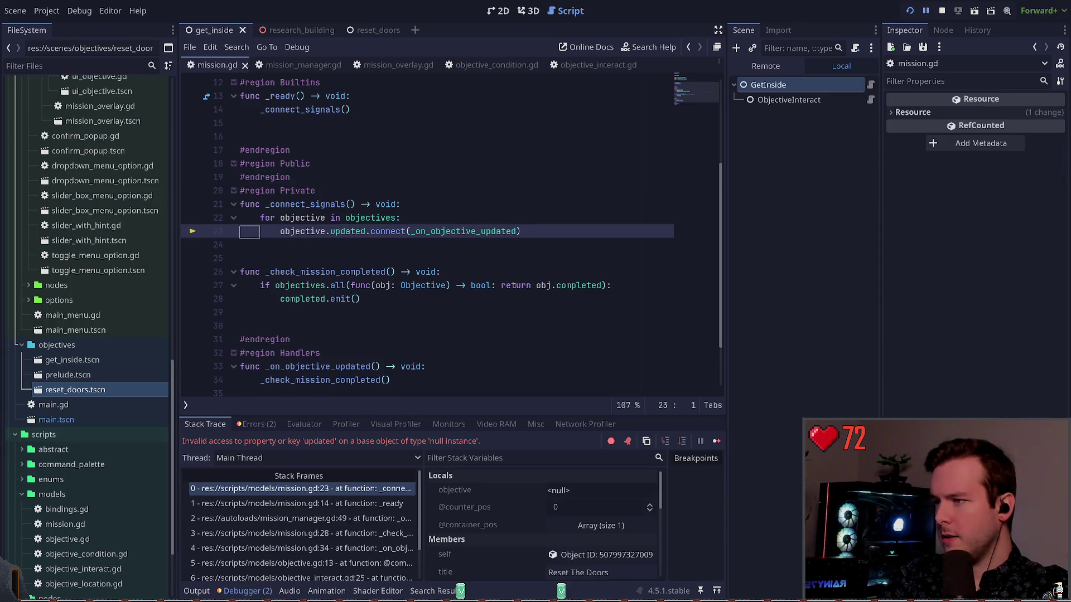
left_click(439, 244)
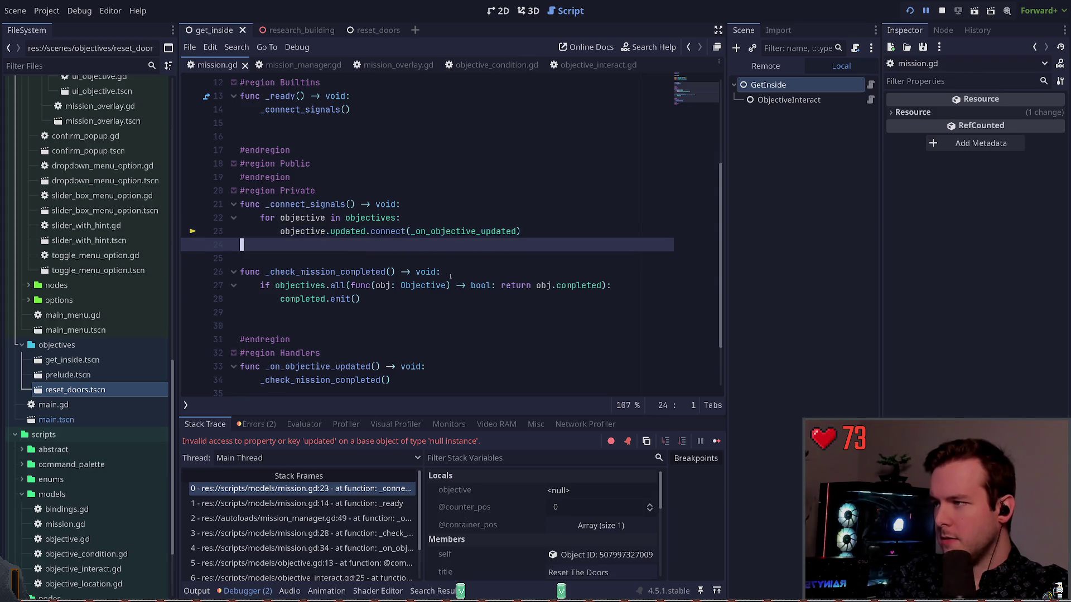
left_click(942, 10)
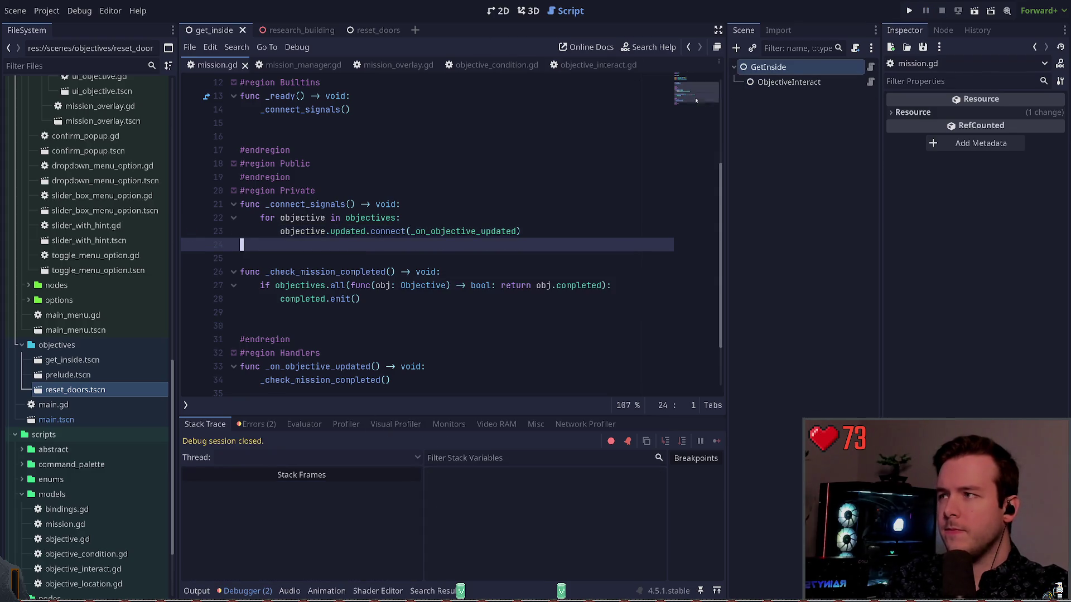
Step: Open reset_doors.tscn and assign ObjectiveCondition to ResetDoors' first objective, then return to mission.gd
double_click(100, 390)
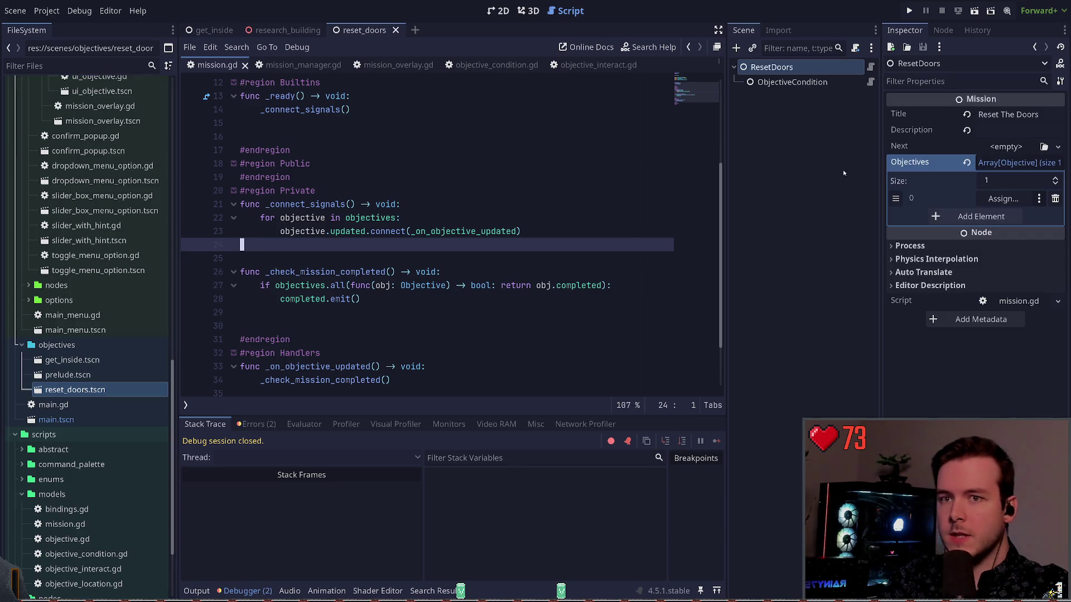
left_click_drag(791, 82, 1003, 198)
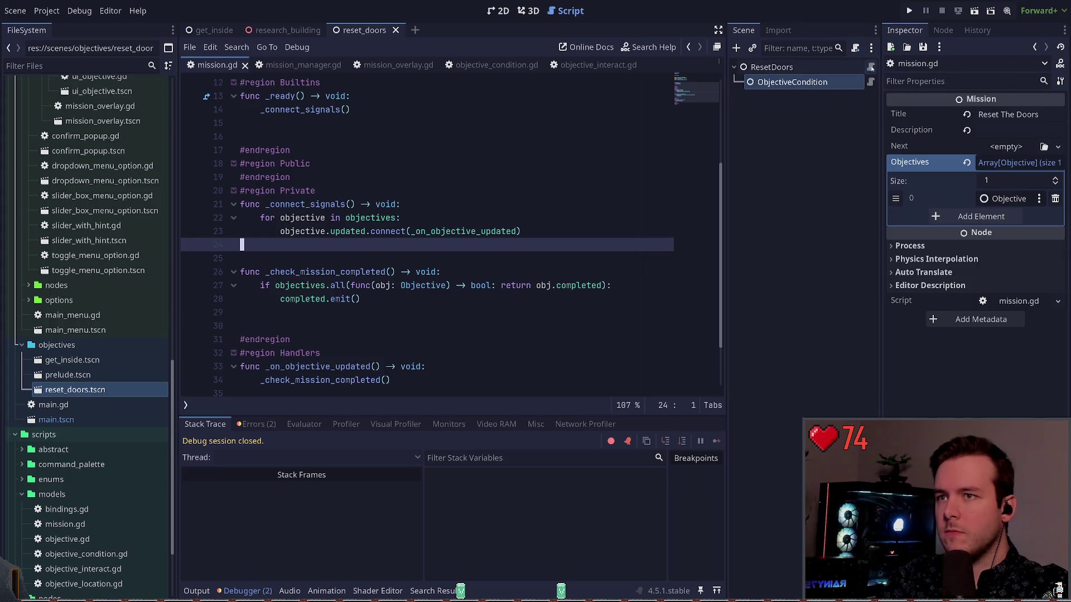
left_click(871, 67)
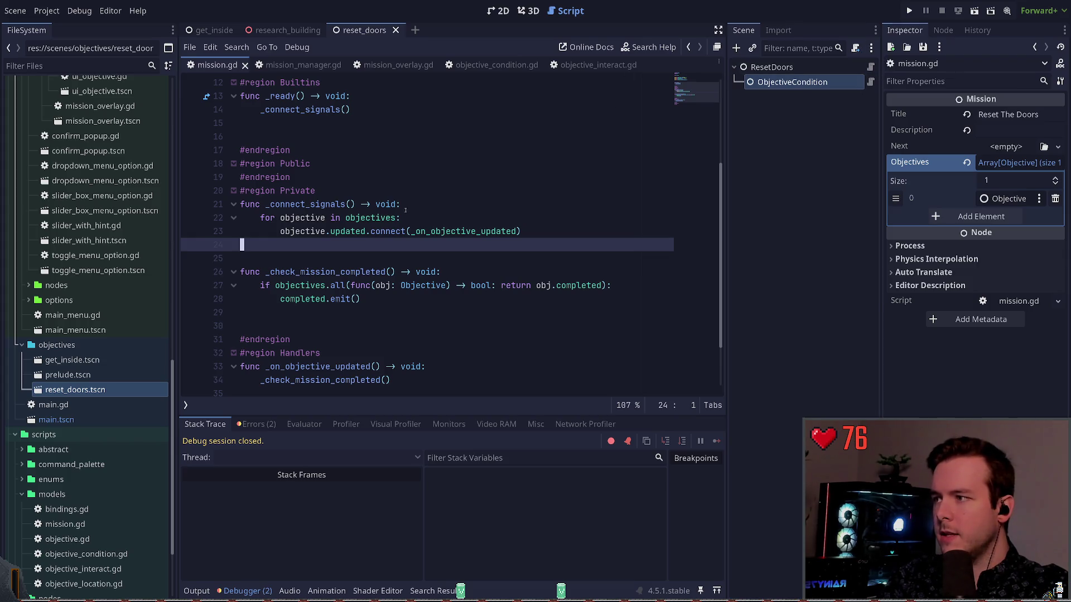
left_click(498, 231)
scroll(498, 230, "up", 1)
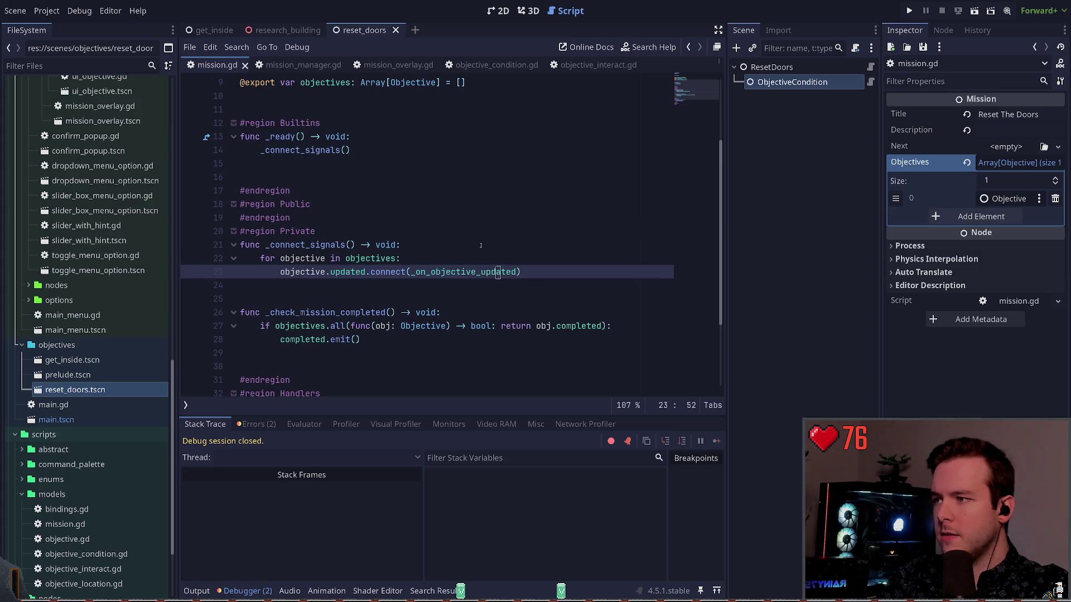
Step: Start an objectives check inside _connect_signals, then undo it and move to the start of _ready
left_click(480, 245)
key("Return")
type("objectives.")
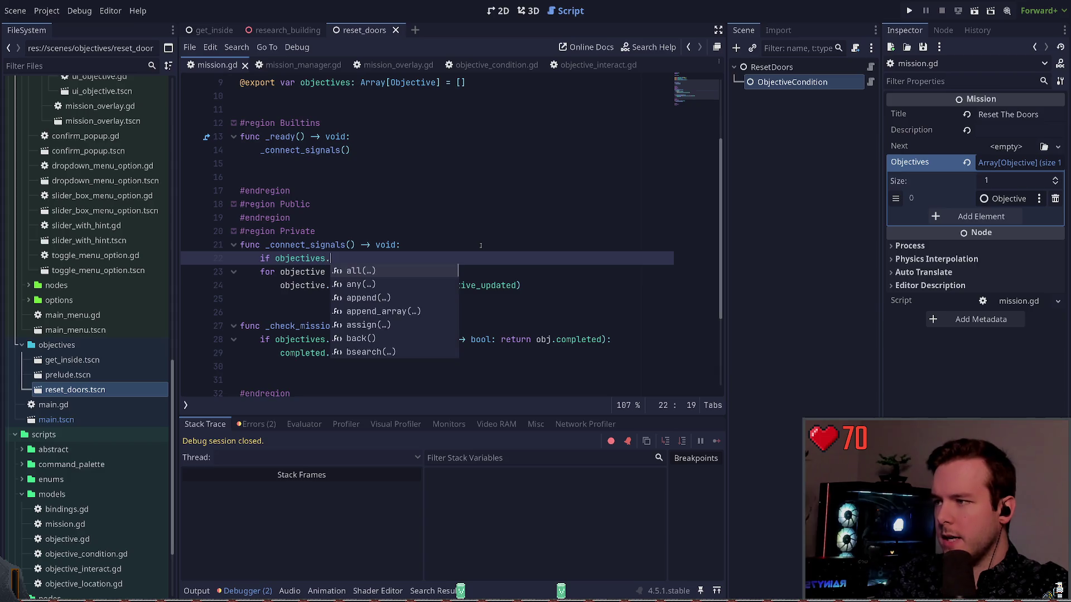
key("Escape")
key("ctrl+z")
key("Up")
key("Up")
key("Up")
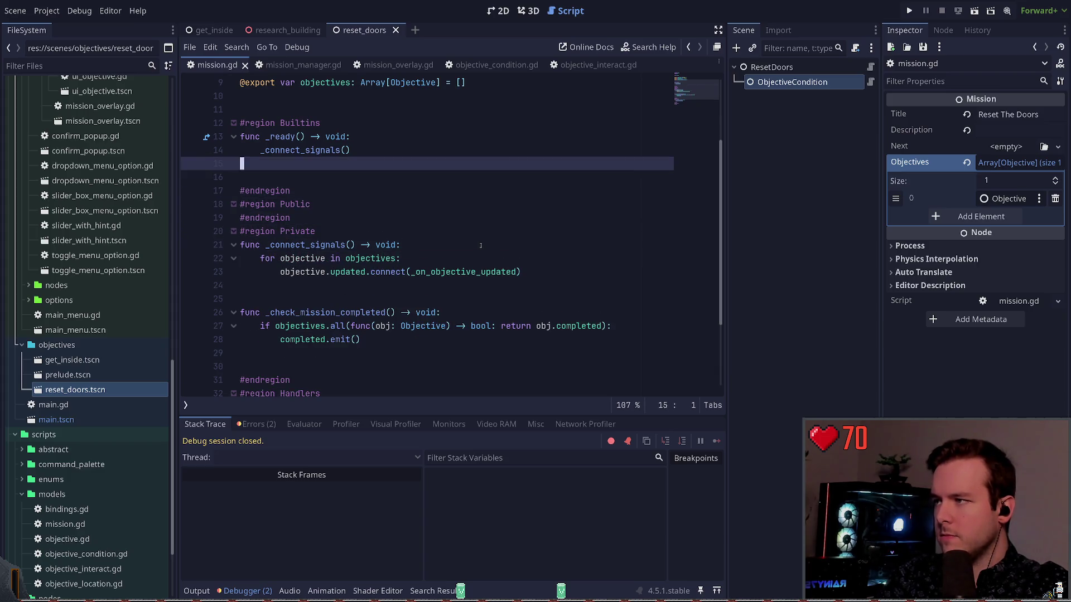
key("ctrl+z")
key("ctrl+z")
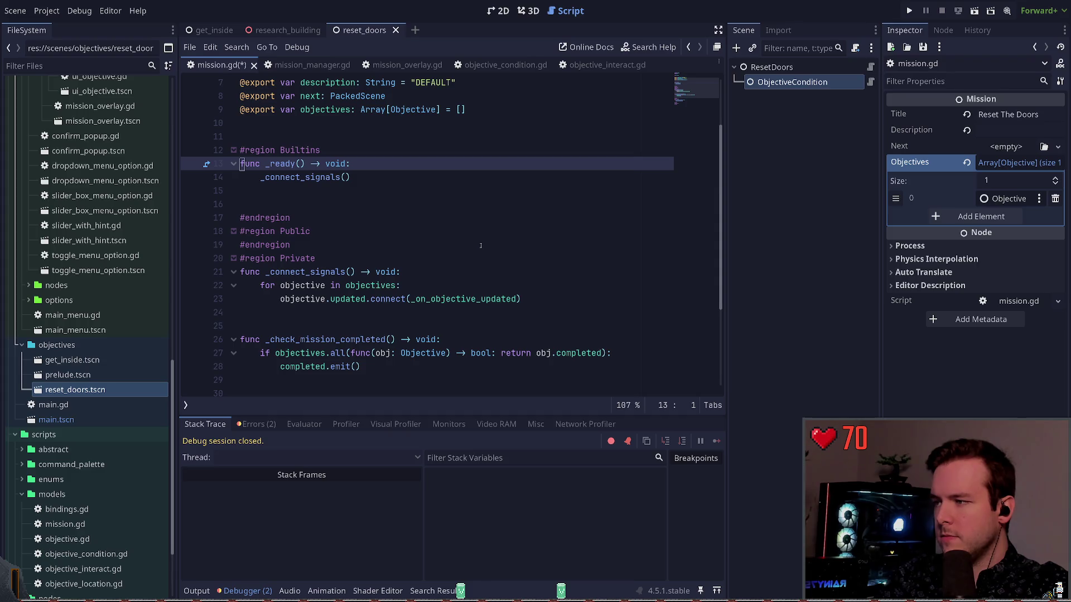
key("ctrl+z")
key("ctrl+z")
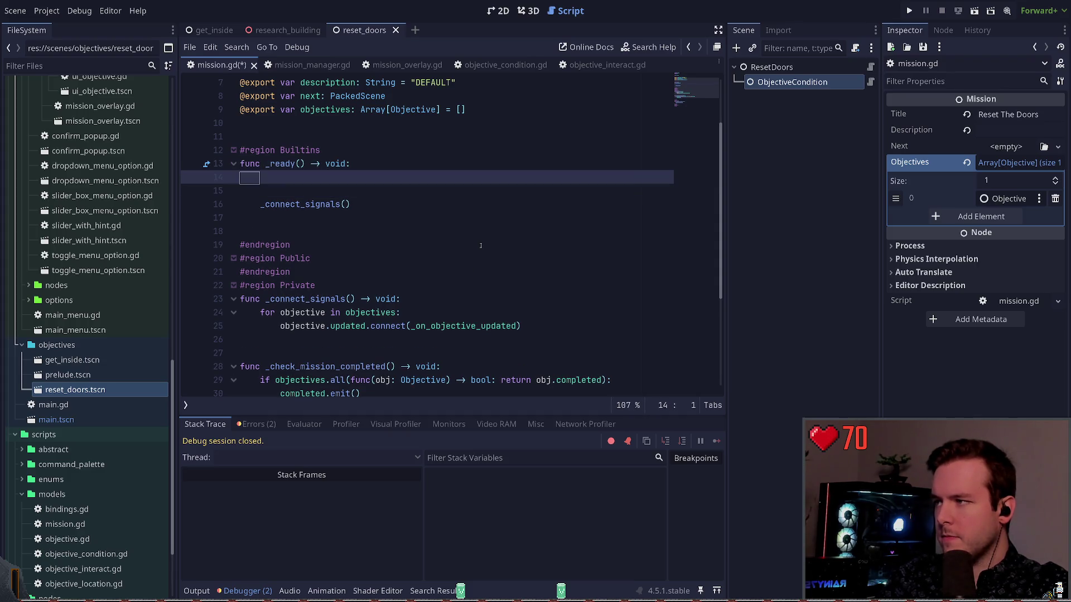
Step: Add 'if objectives.is_empty(): Log.error("Missing objectives.")' to _ready and save mission.gd
type("if objectives.is")
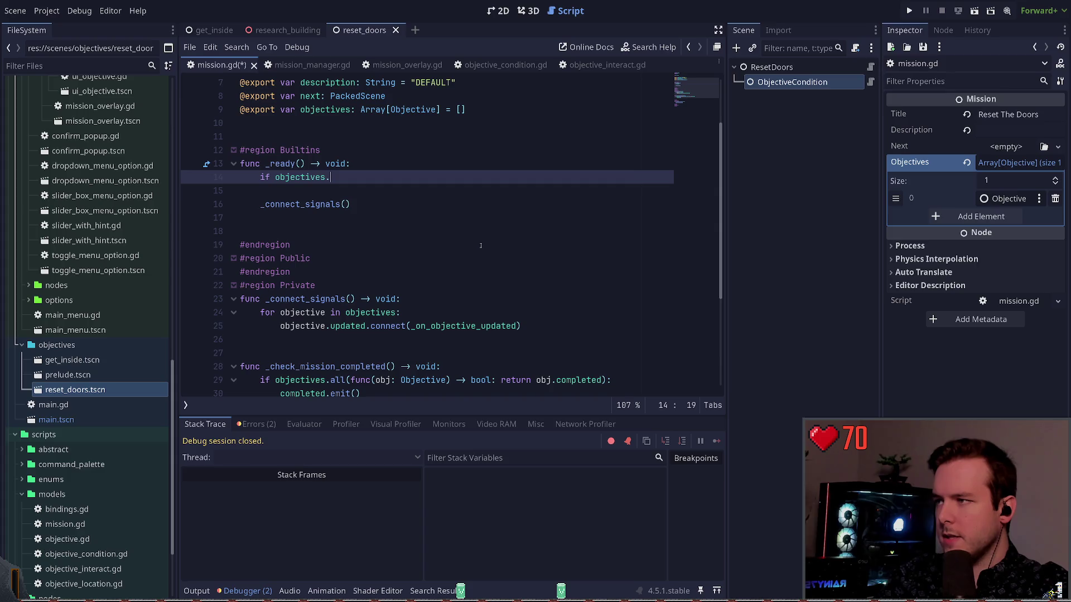
key("Return")
type(":")
key("Return")
type("Lo")
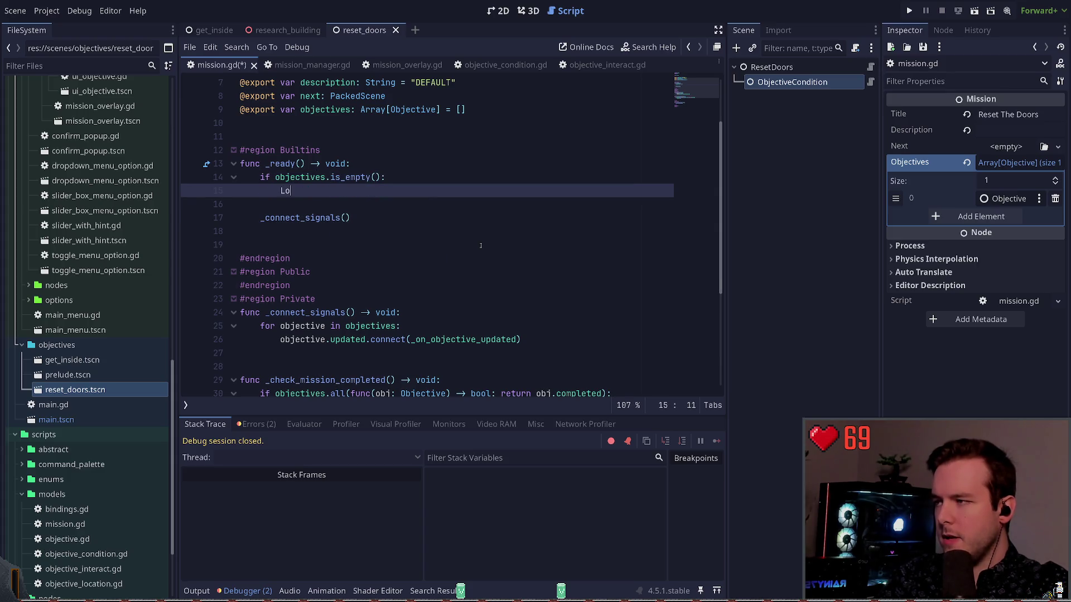
type("g.error(\"")
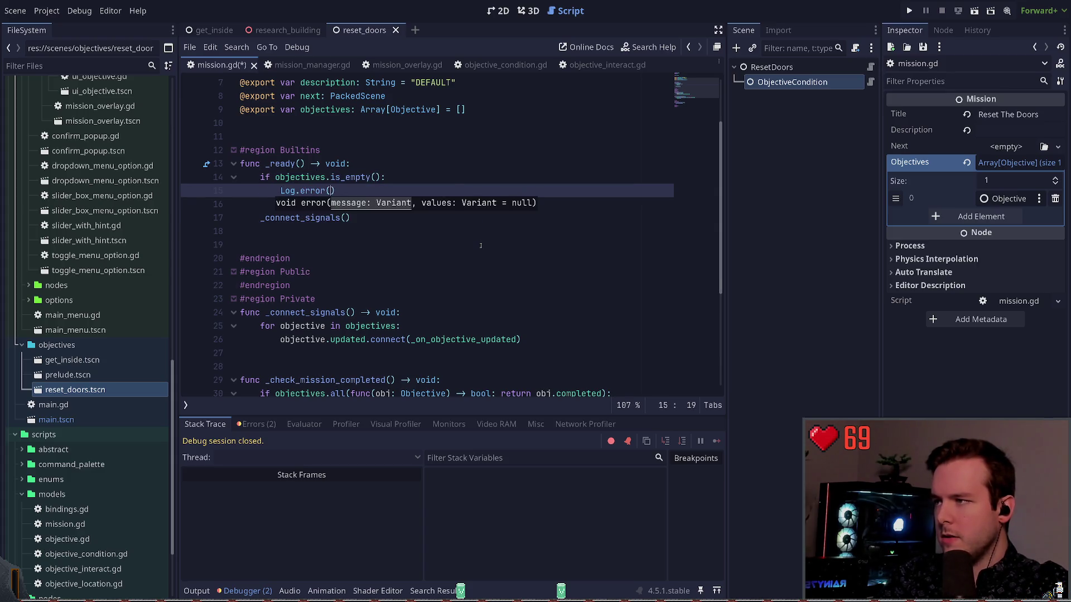
type("Missing objectives.")
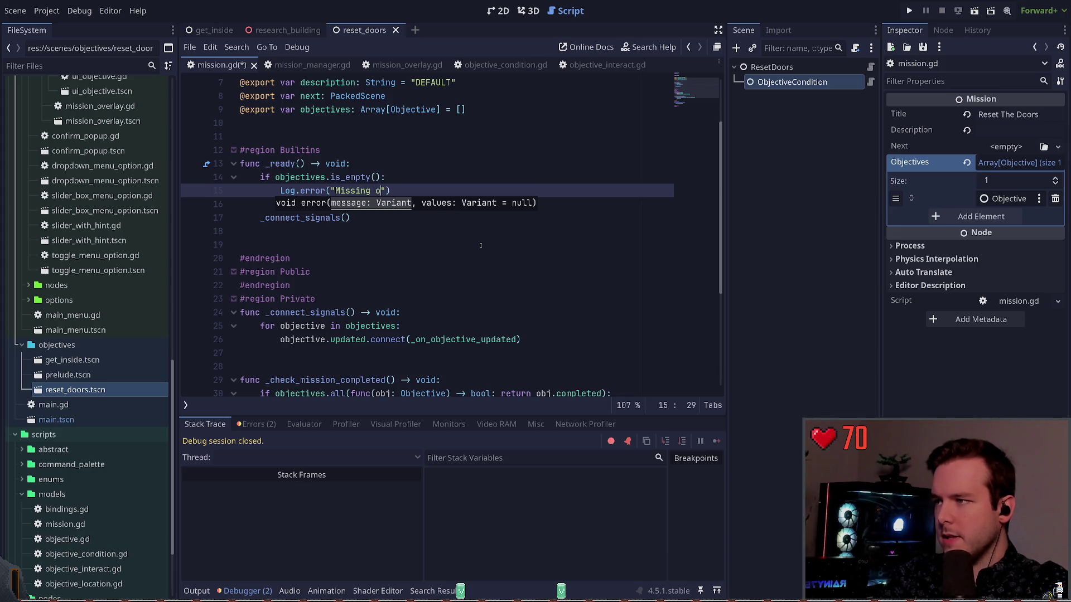
key("ctrl+Left")
key("ctrl+Left")
key("ctrl+Left")
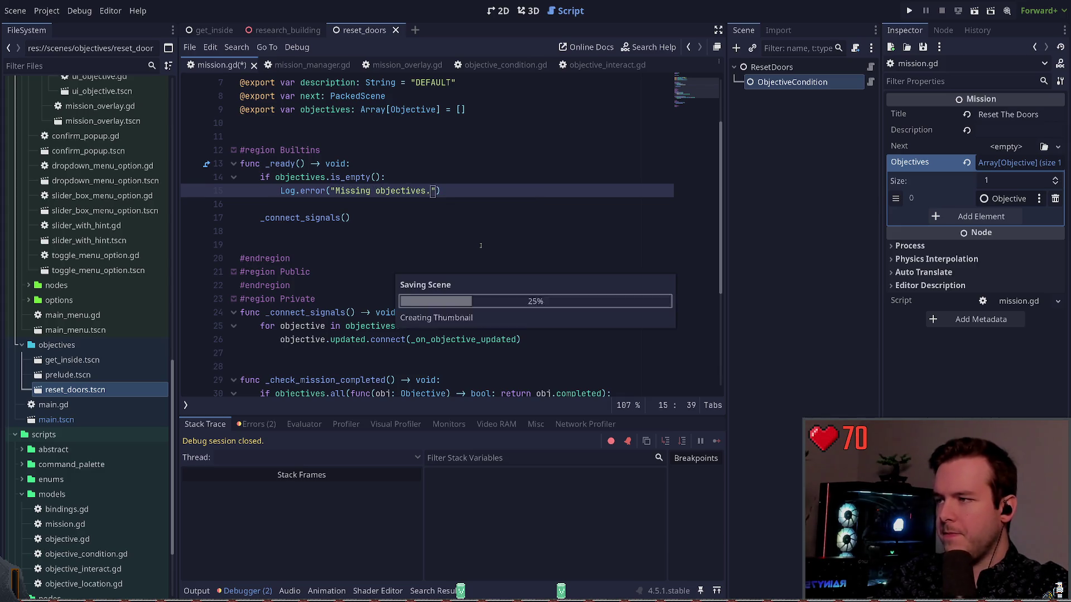
key("ctrl+s")
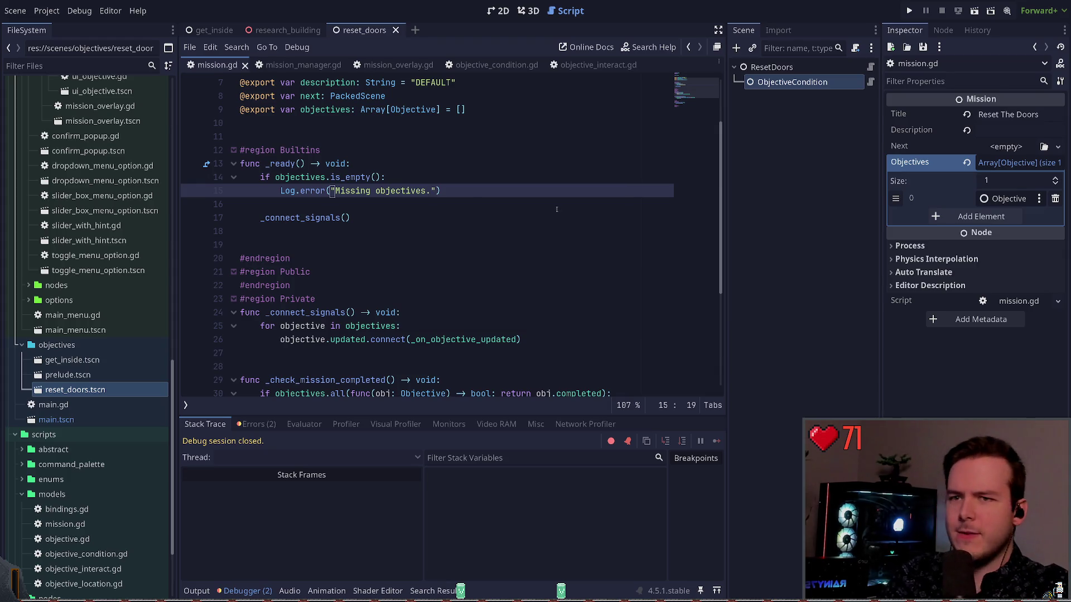
Step: Run the game and interact with objects until it halts on the PneumaticSwitch interactable_id error
key("F5")
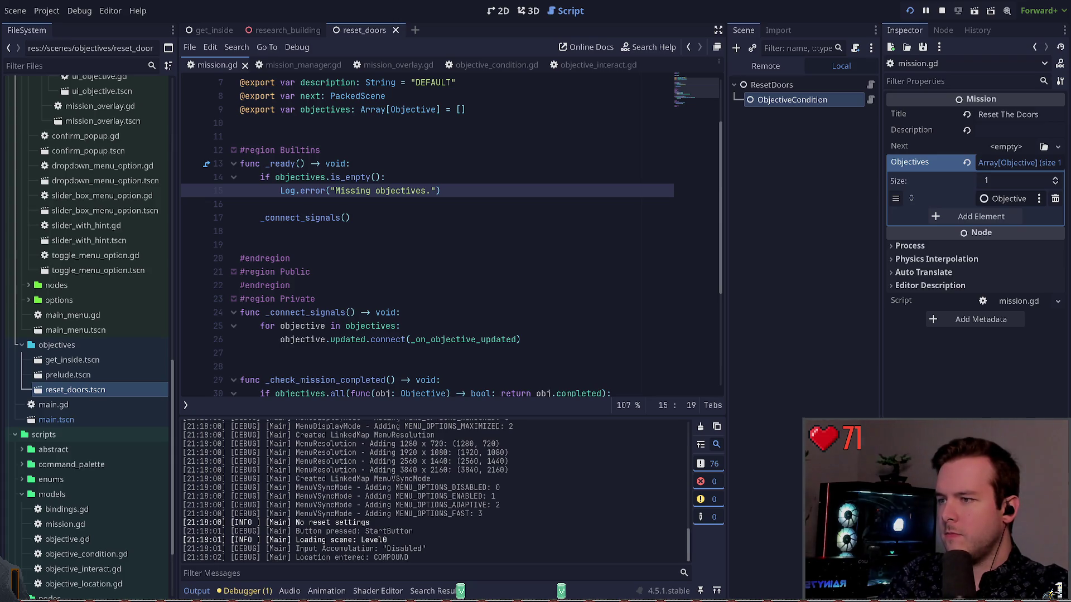
key("e")
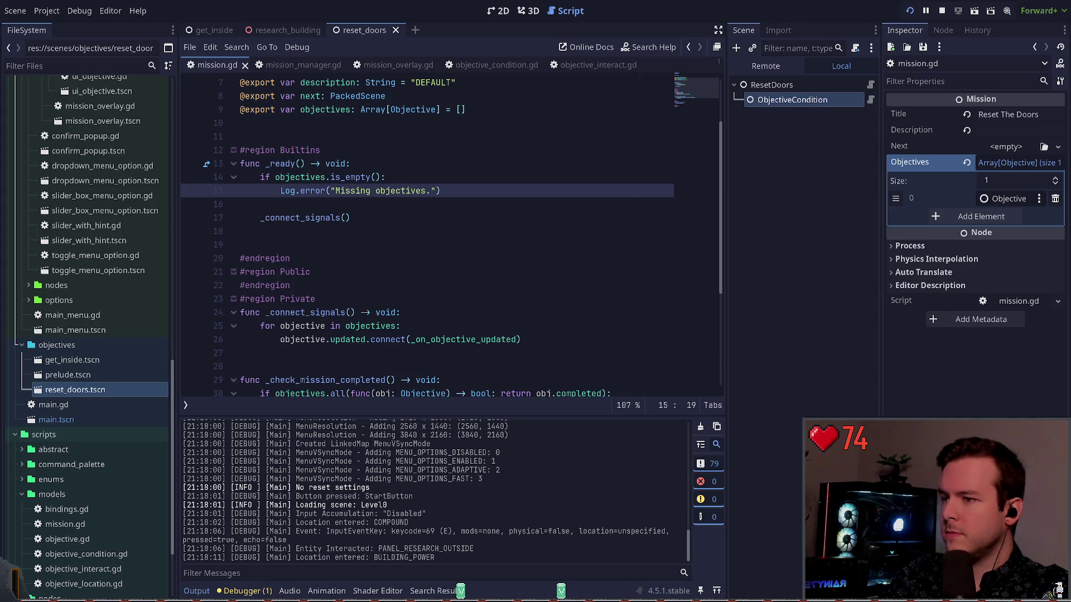
key("e")
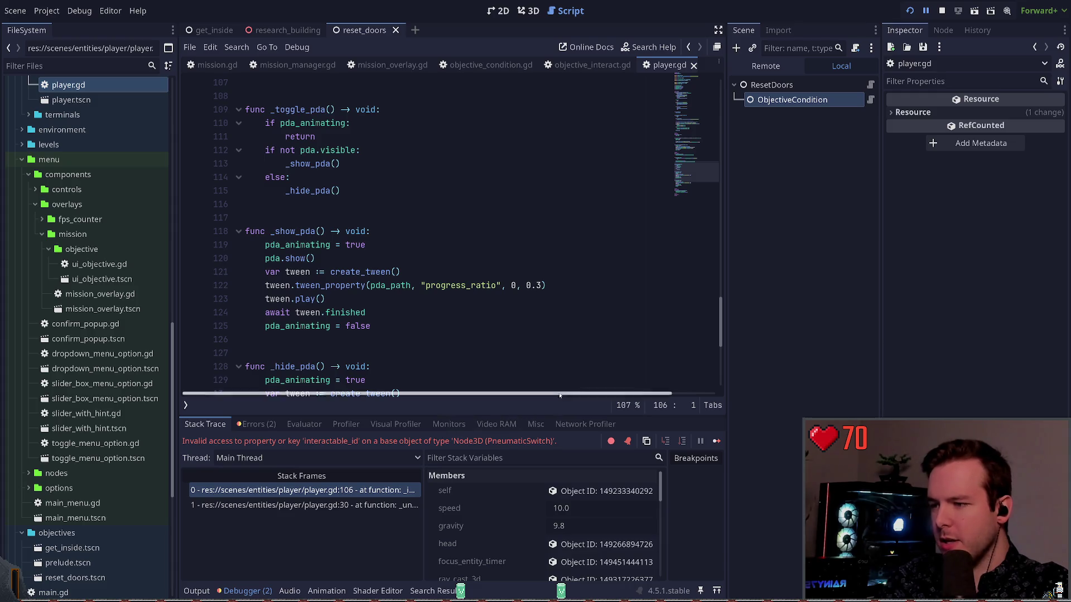
Step: Stop the halted debug session and open a new line below the interact call in player.gd
scroll(390, 267, "up", 4)
left_click(942, 10)
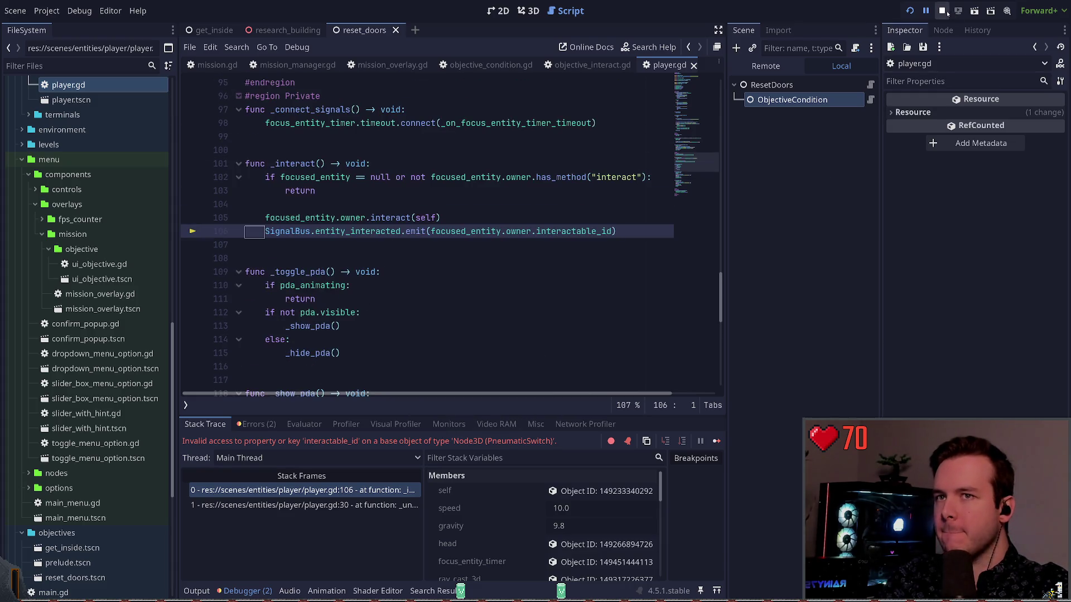
left_click(489, 217)
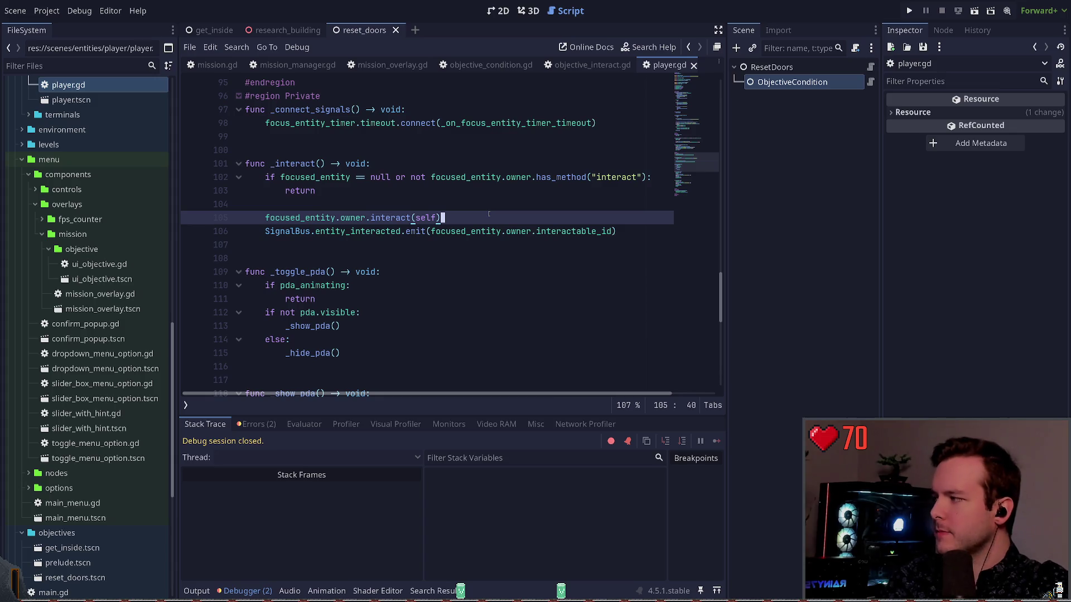
key("Return")
type("if")
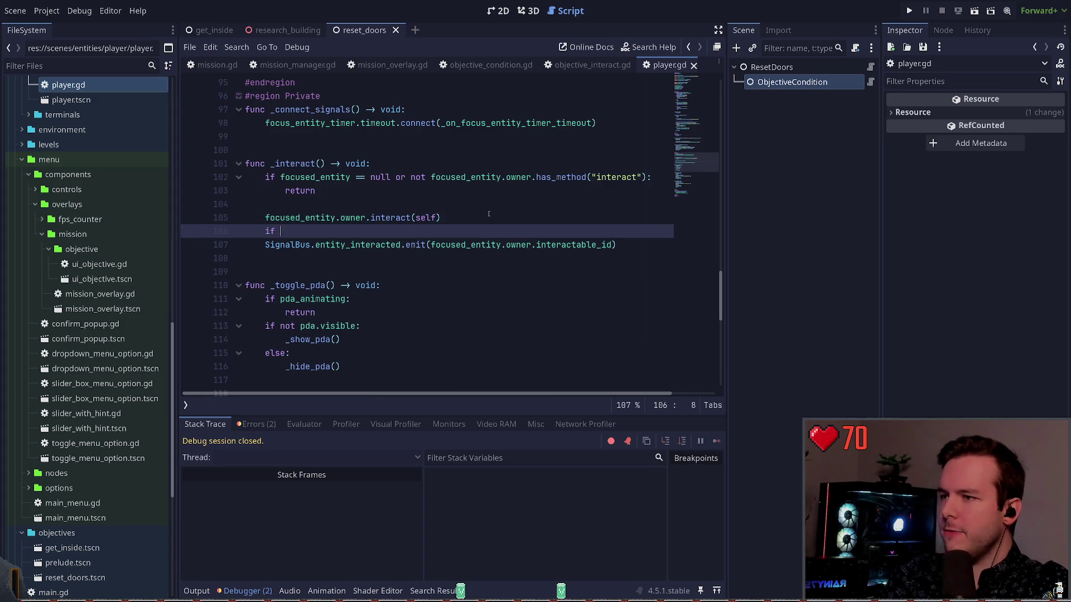
Step: Write the lookup focused_entity.get("interactable_id") on the new line
type("fo")
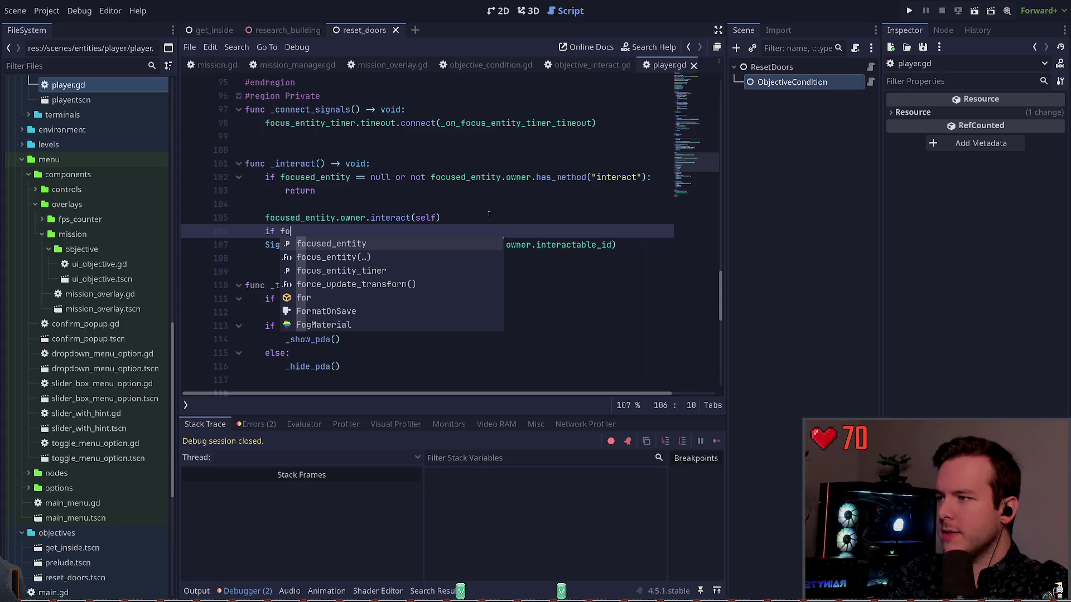
type("cused_entity.has_prop")
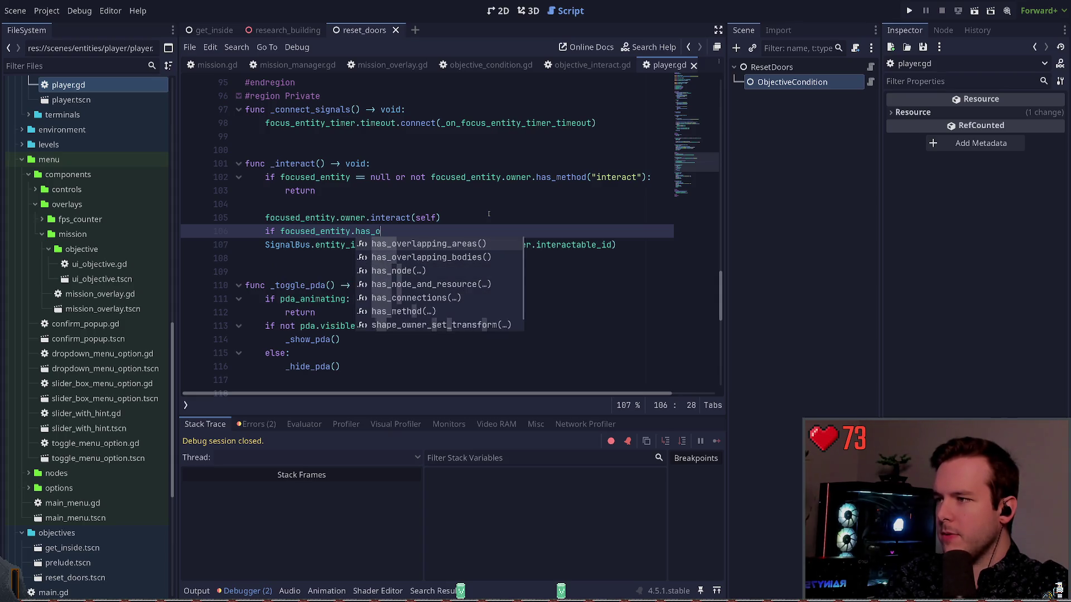
key("BackSpace")
key("BackSpace")
key("BackSpace")
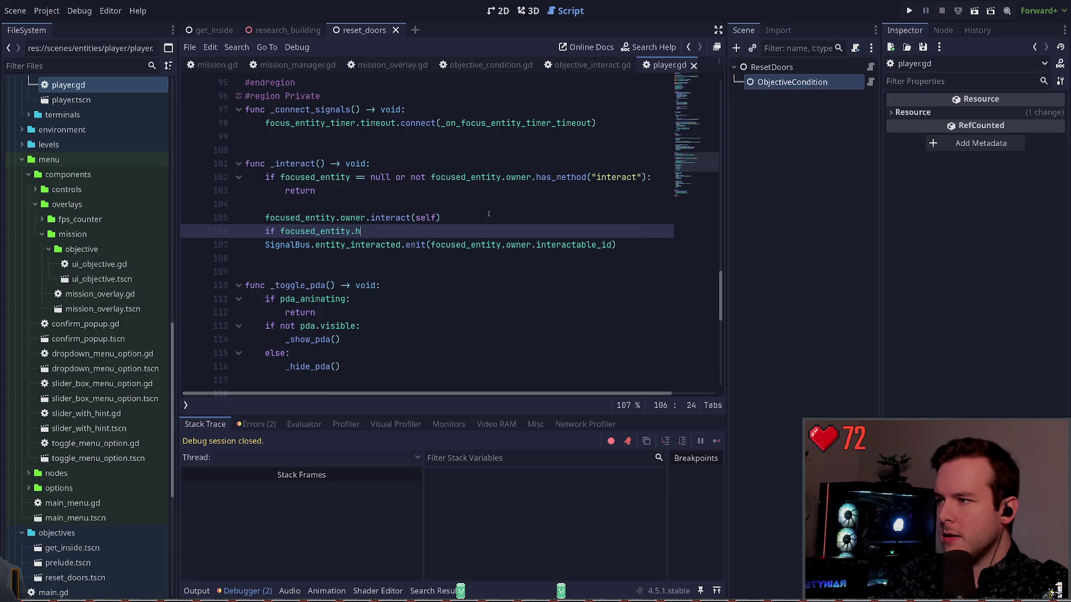
type(".get")
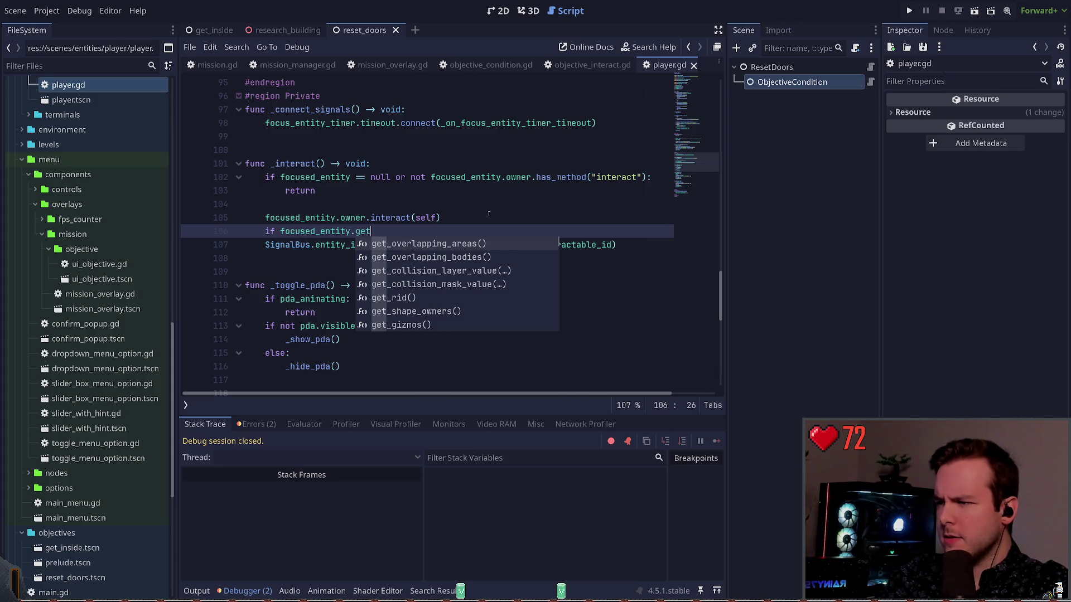
key("Down")
key("Down")
key("Down")
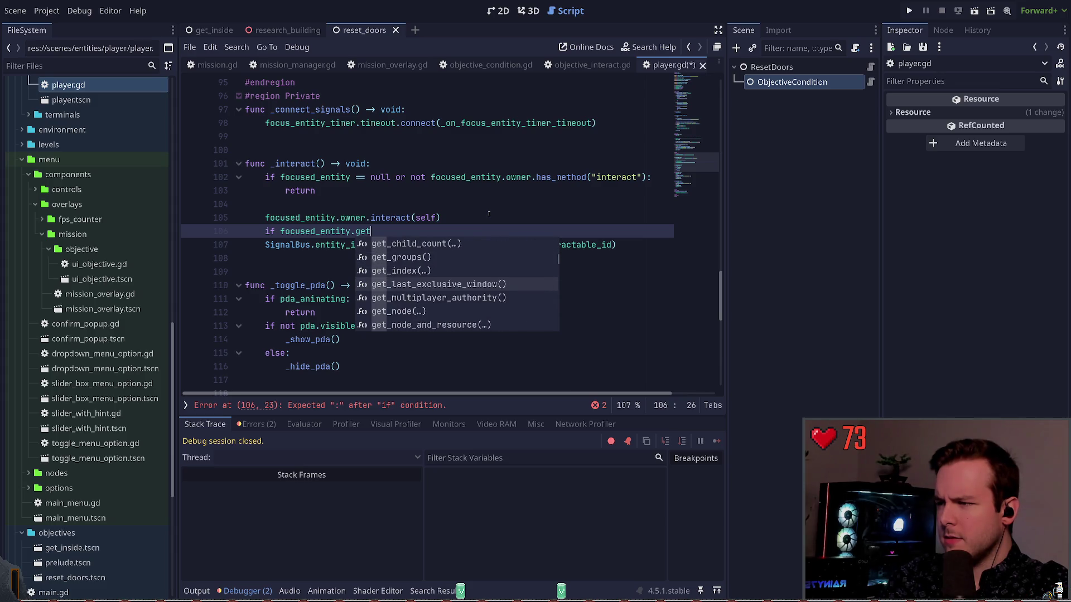
key("Up")
key("Up")
key("Return")
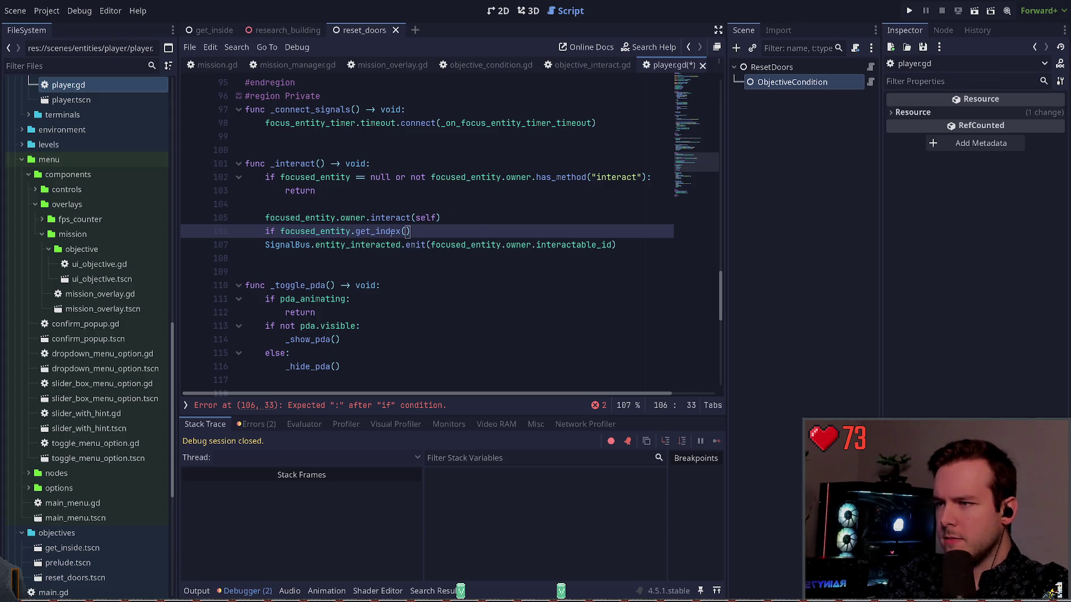
key("BackSpace")
key("BackSpace")
key("BackSpace")
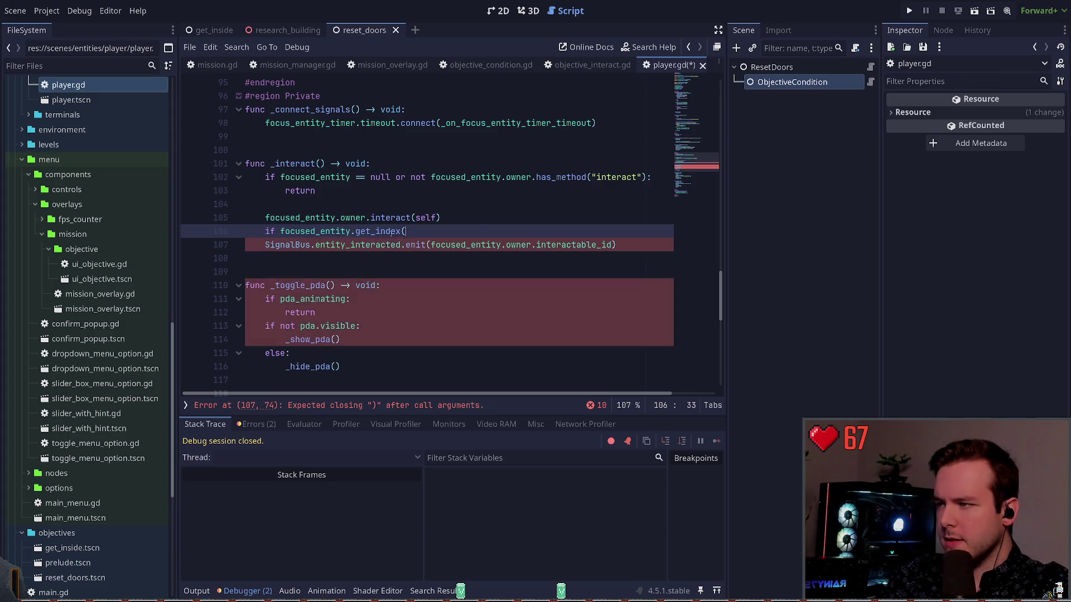
type("et")
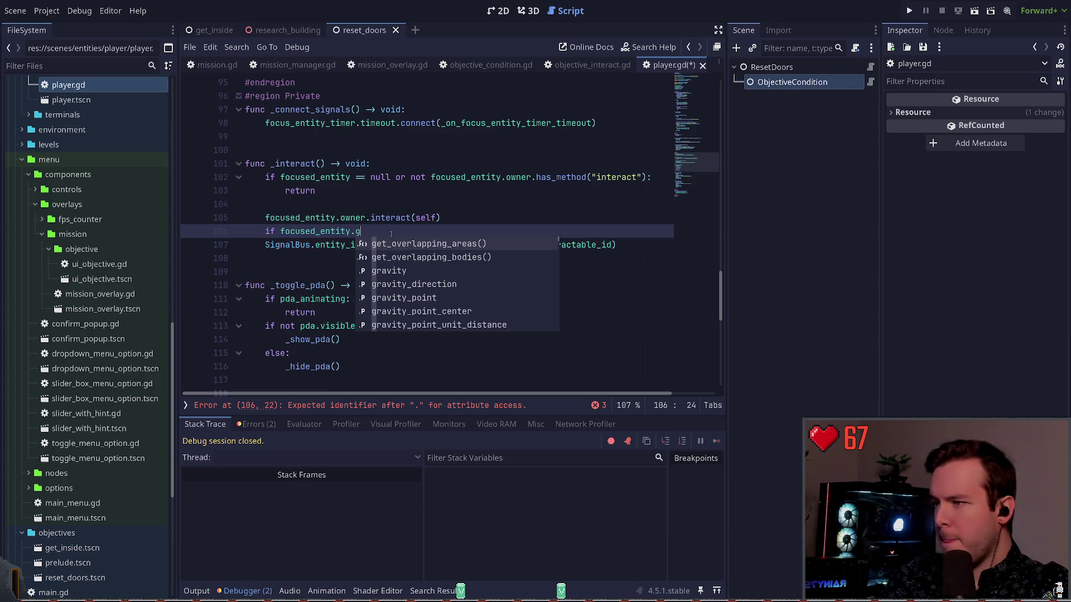
key("BackSpace")
key("BackSpace")
key("BackSpace")
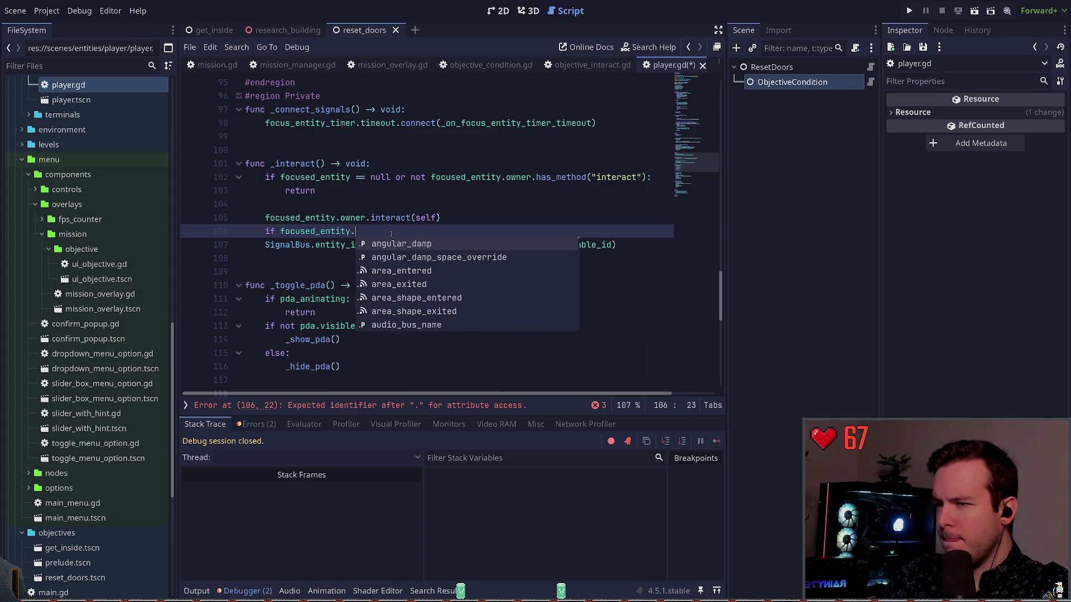
type("property")
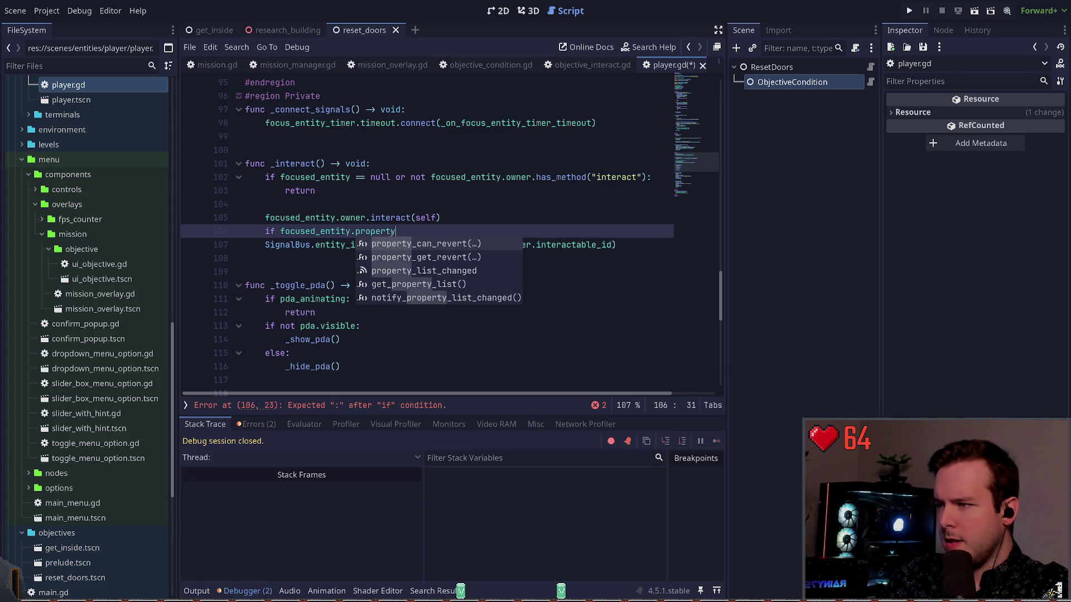
key("Down")
key("Down")
key("Down")
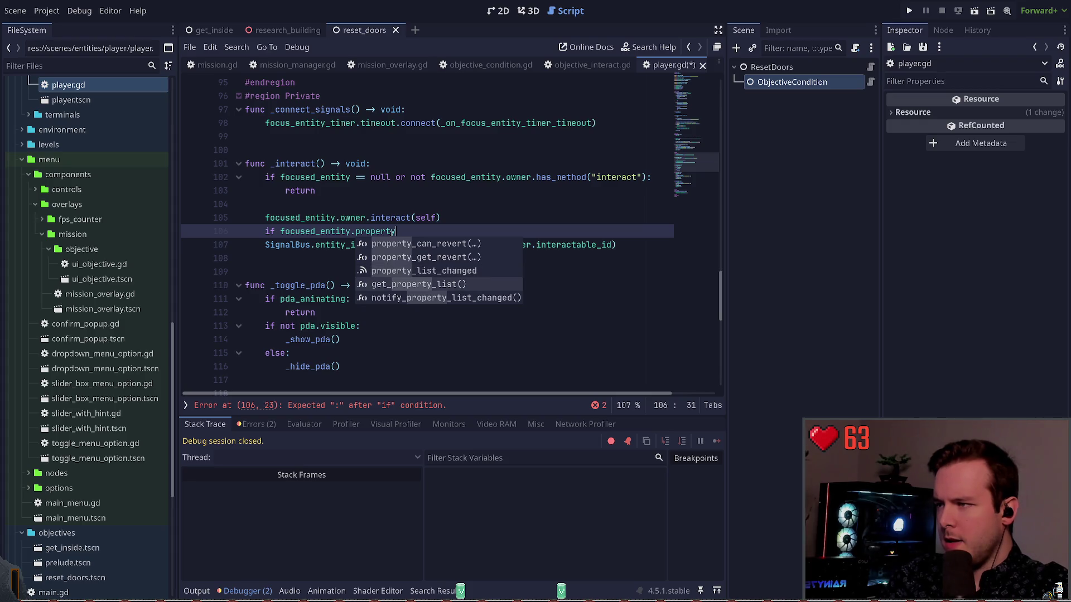
key("BackSpace")
key("BackSpace")
key("BackSpace")
type("get(")
type("\"interact")
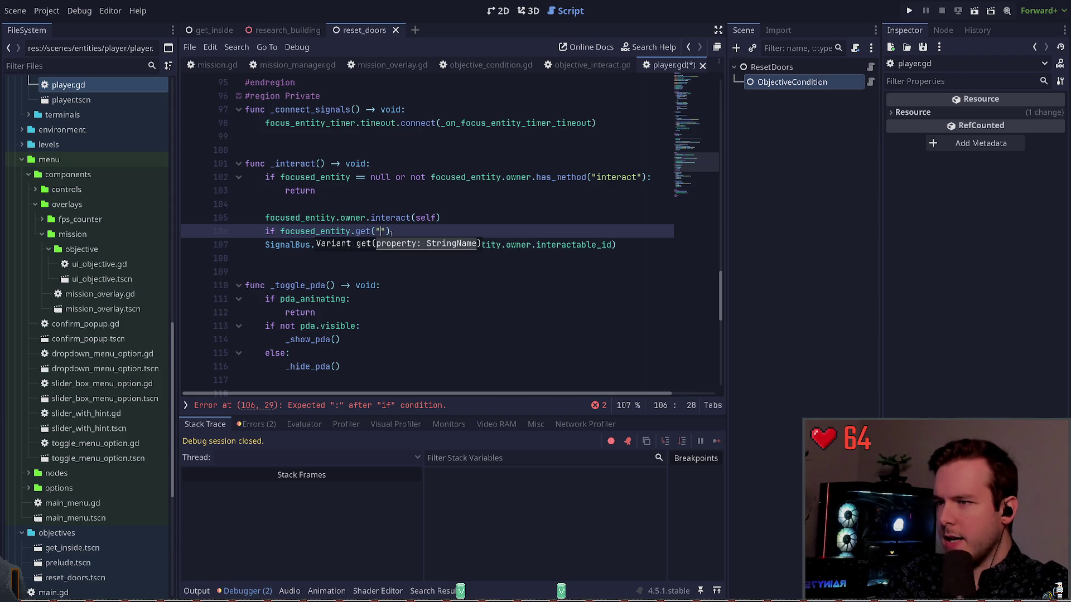
type("able_id")
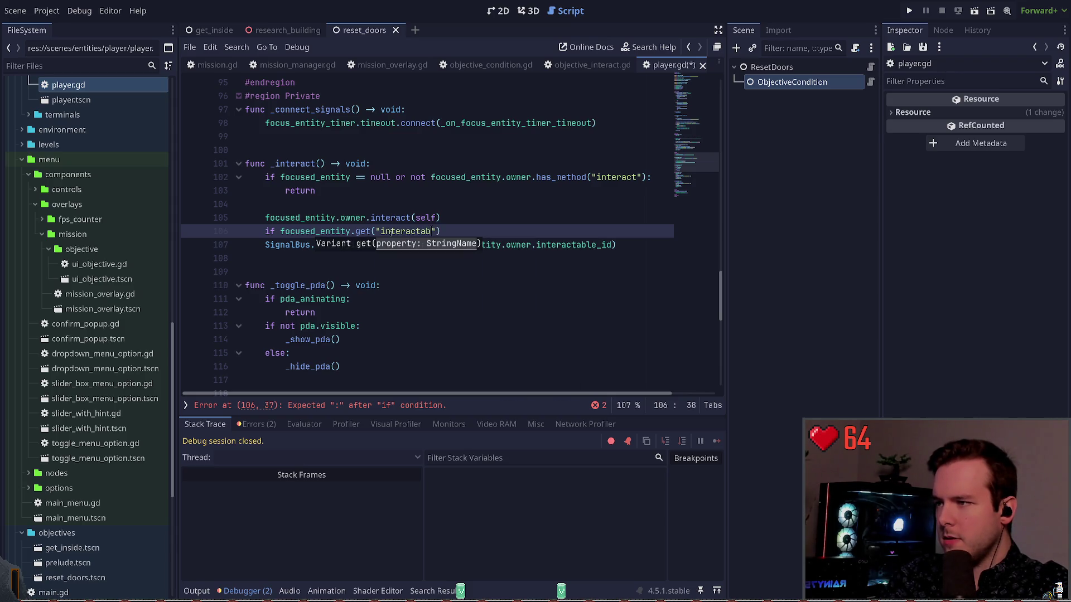
key("End")
Step: Turn the lookup into the declaration var id: Variant = focused_entity.get("interactable_id")
key("Home")
key("Delete")
key("Delete")
key("Delete")
type("var ")
type("id:")
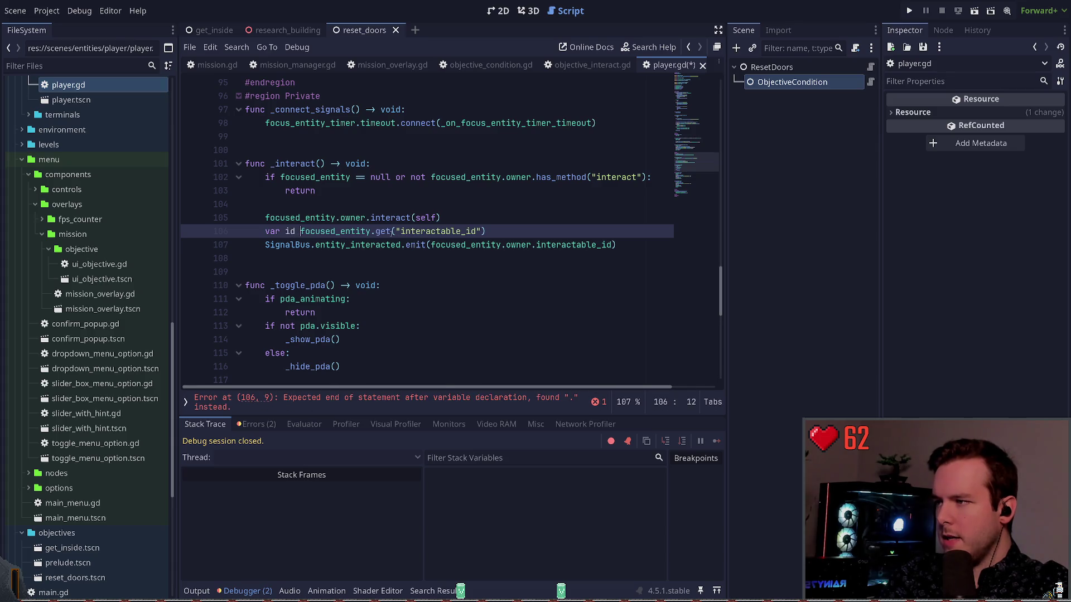
key("BackSpace")
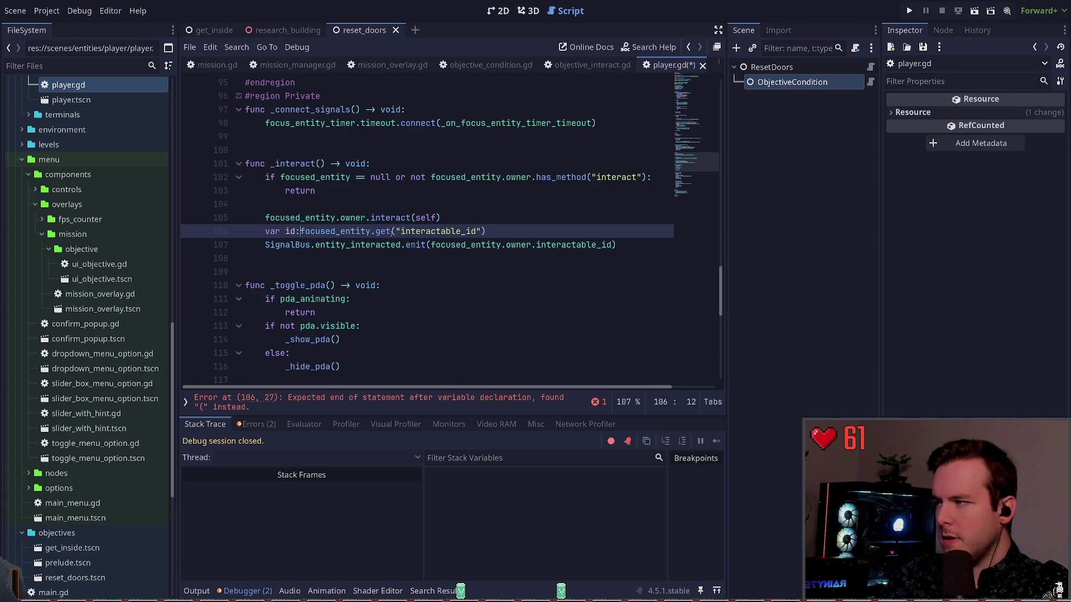
type(": Variant =")
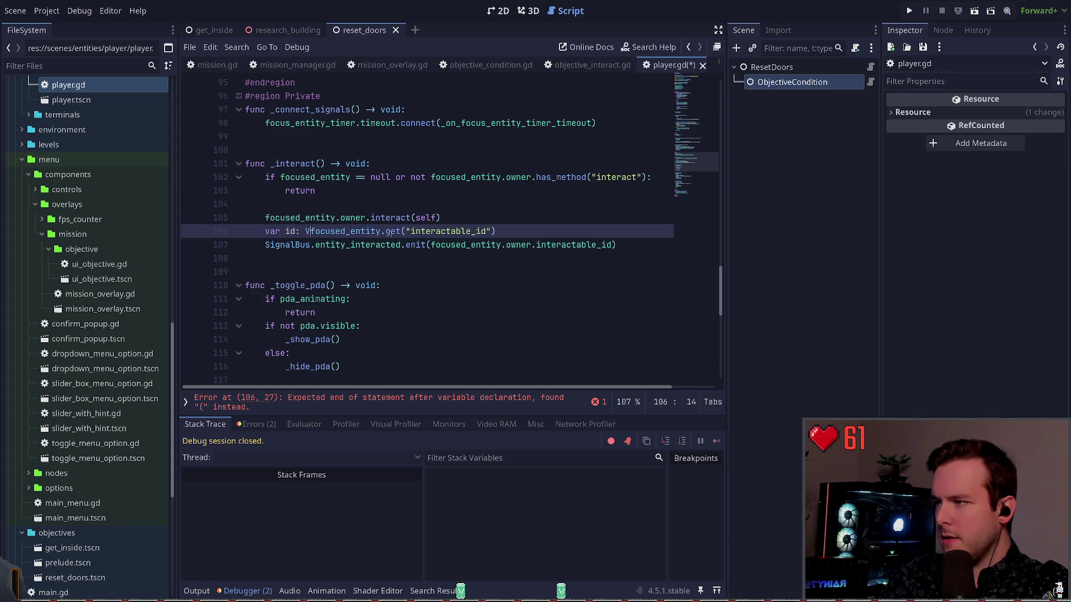
Step: Wrap the entity_interacted emit in an 'if id != null:' check and pass id as its argument
key("End")
key("Return")
type("if ")
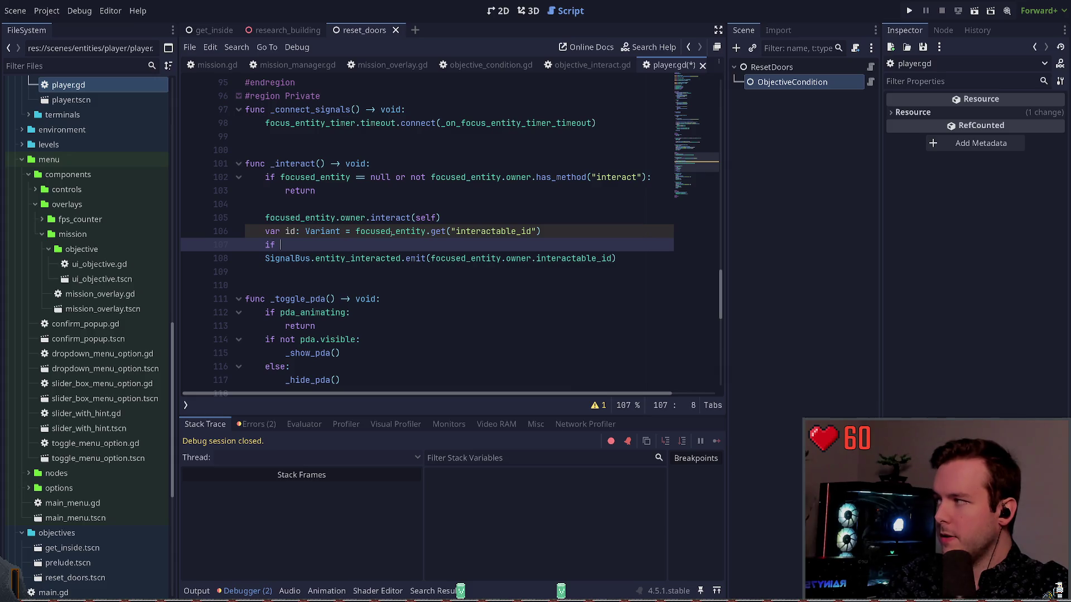
type("id !")
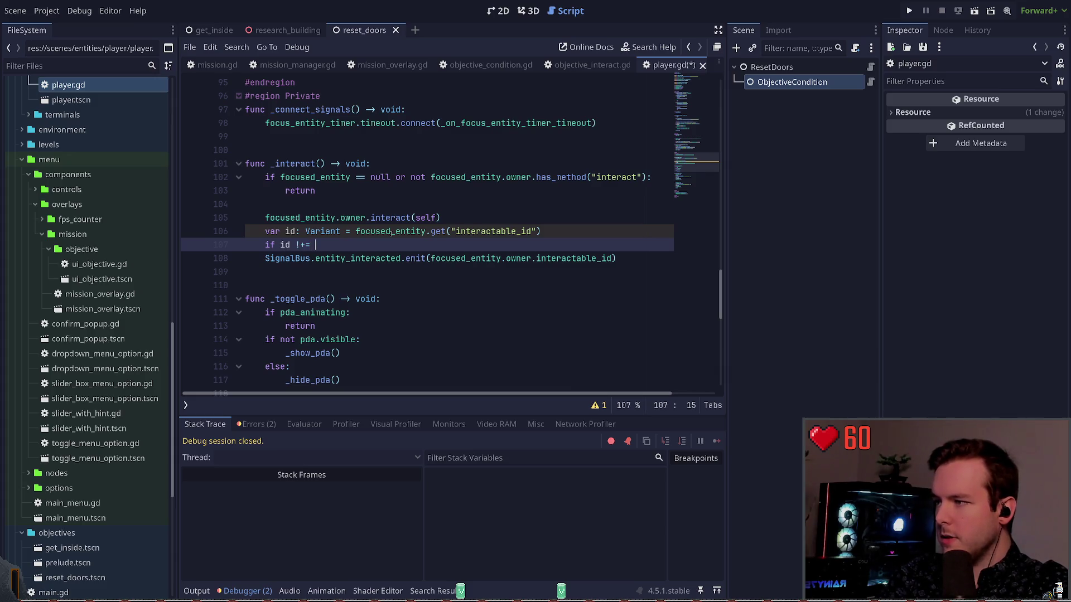
key("BackSpace")
type("null:")
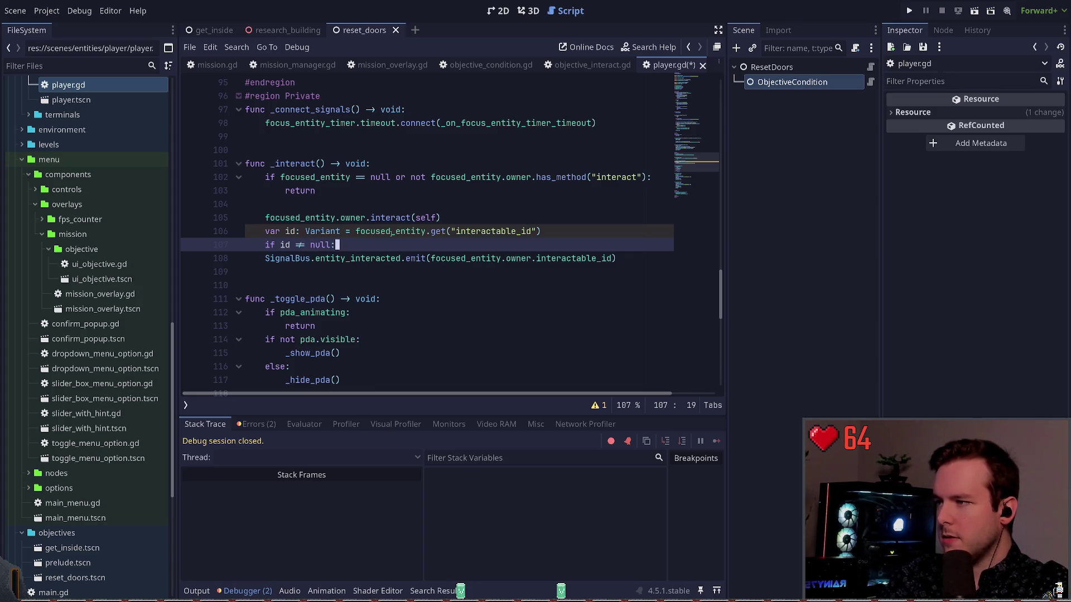
key("Down")
key("Home")
key("Tab")
key("End")
key("ctrl+Left")
key("ctrl+Left")
key("ctrl+Left")
key("ctrl+Left")
key("shift+End")
type("id)")
Step: Save player.gd and run the project to test the fix
key("Home")
key("ctrl+Right")
key("ctrl+s")
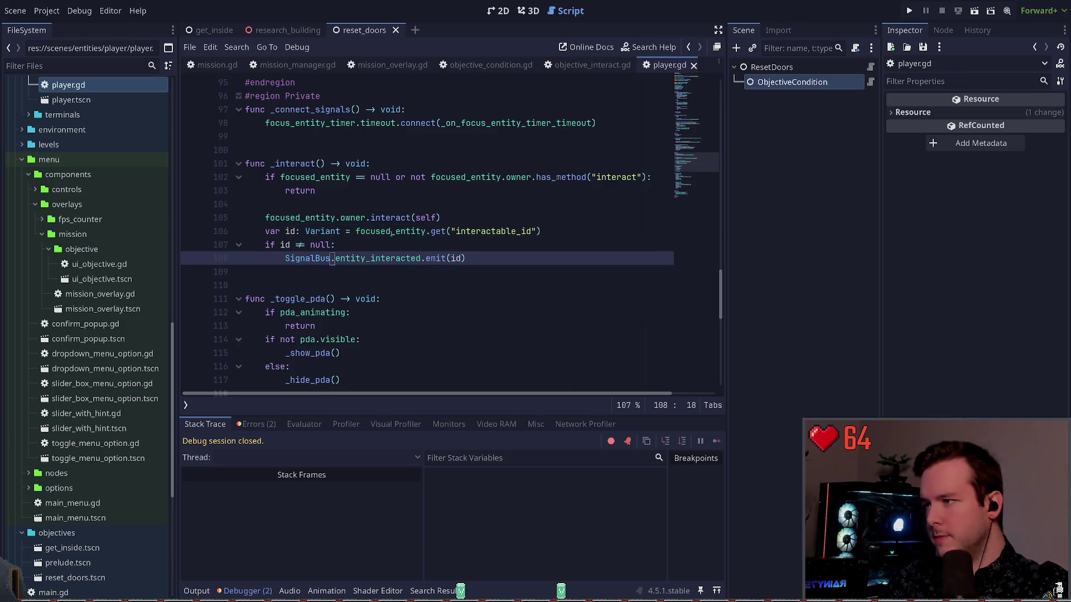
key("F5")
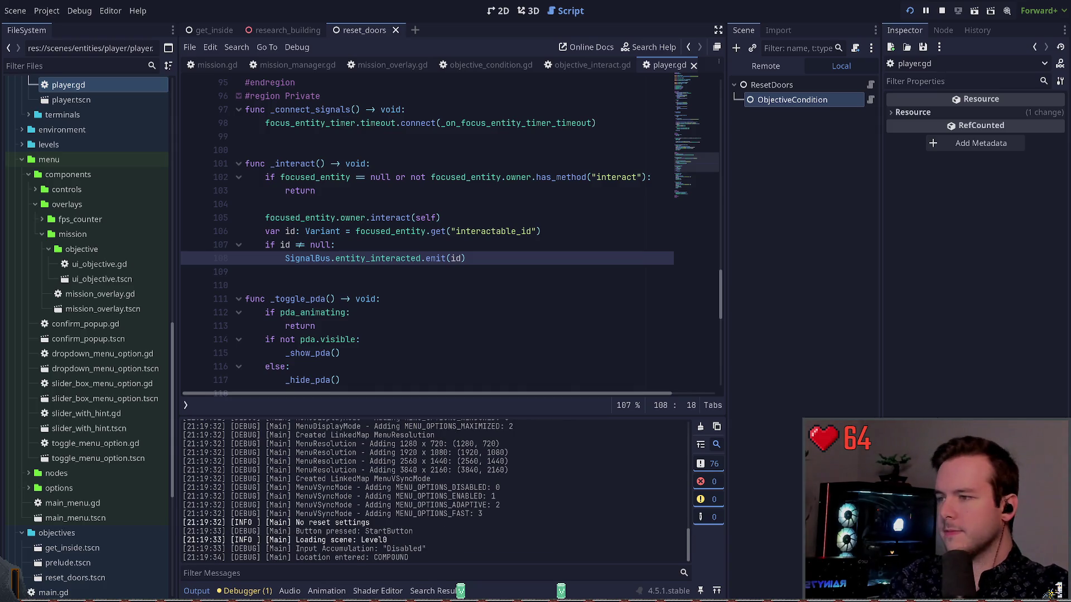
Step: Interact with the switch several times without errors, then quit the game with the DevQuit button
key("e")
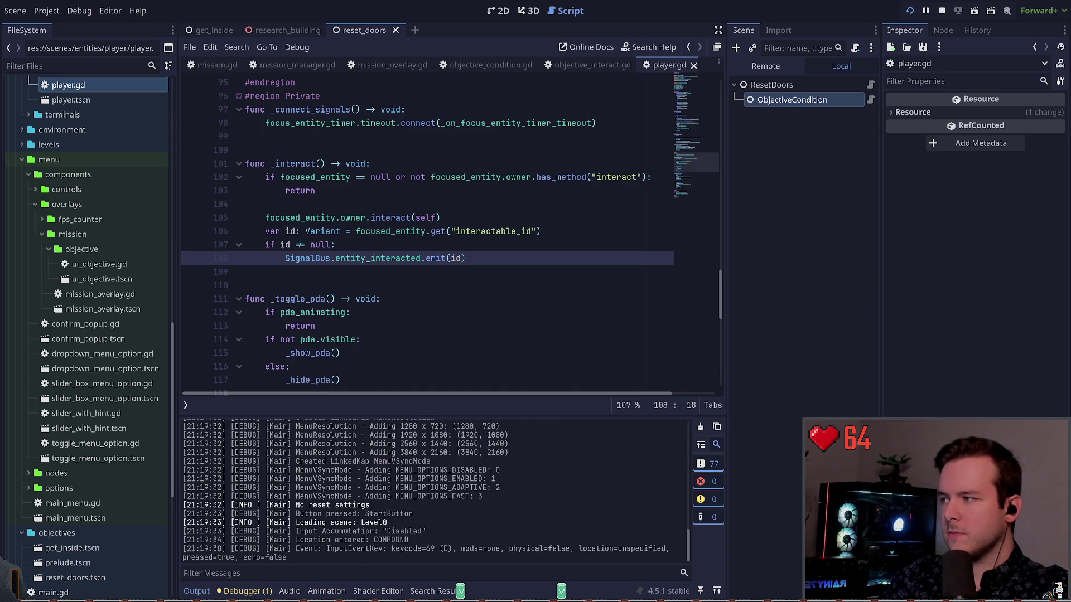
key("e")
key("e")
key("e")
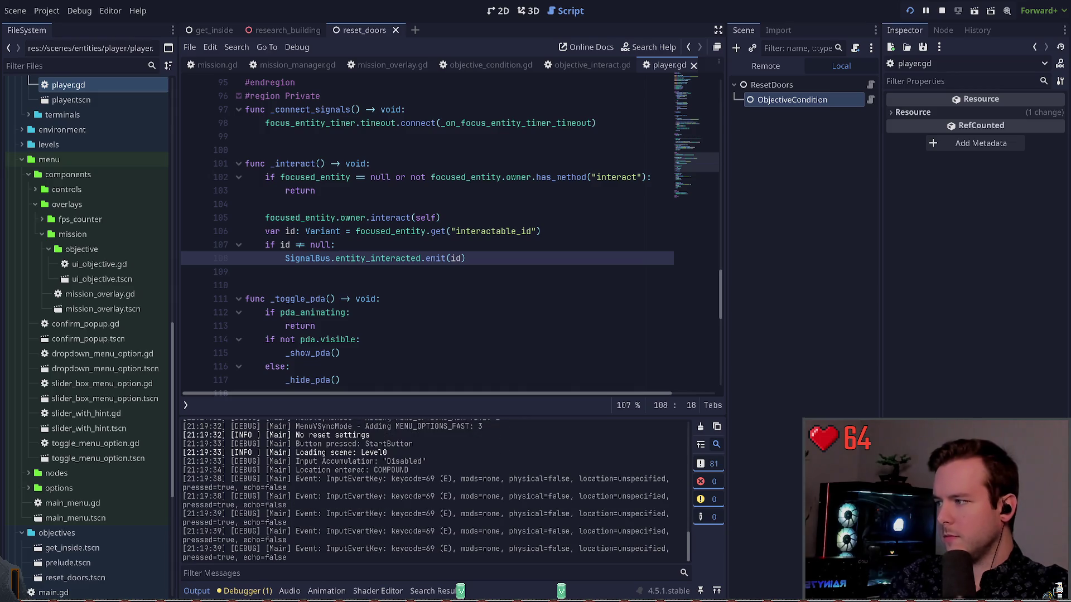
left_click(366, 245)
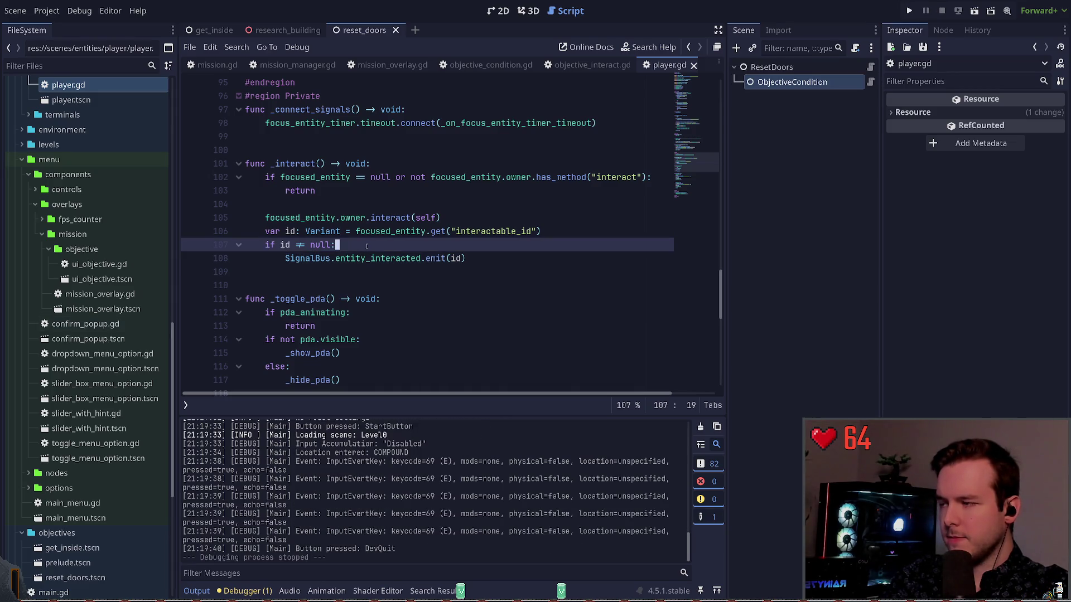